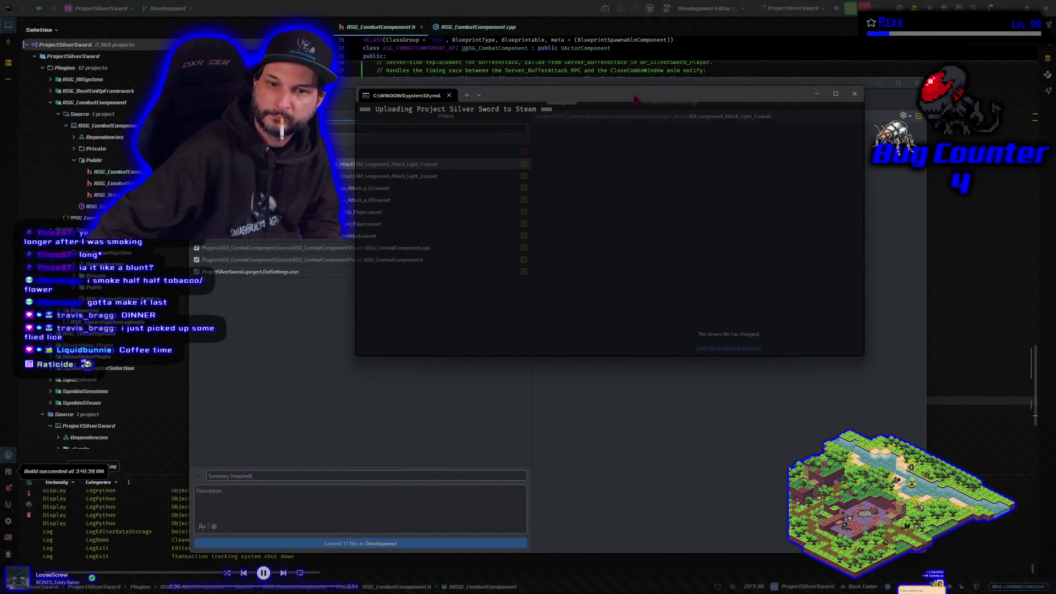
Step: Move the 'Uploading Project Silver Sword to Steam' console aside and wait for Build Complete
{"action": "mouse_move", "coordinate": [636, 99]}
{"action": "left_mouse_down"}
{"action": "mouse_move", "coordinate": [617, 144]}
{"action": "mouse_move", "coordinate": [726, 141]}
{"action": "left_mouse_up"}
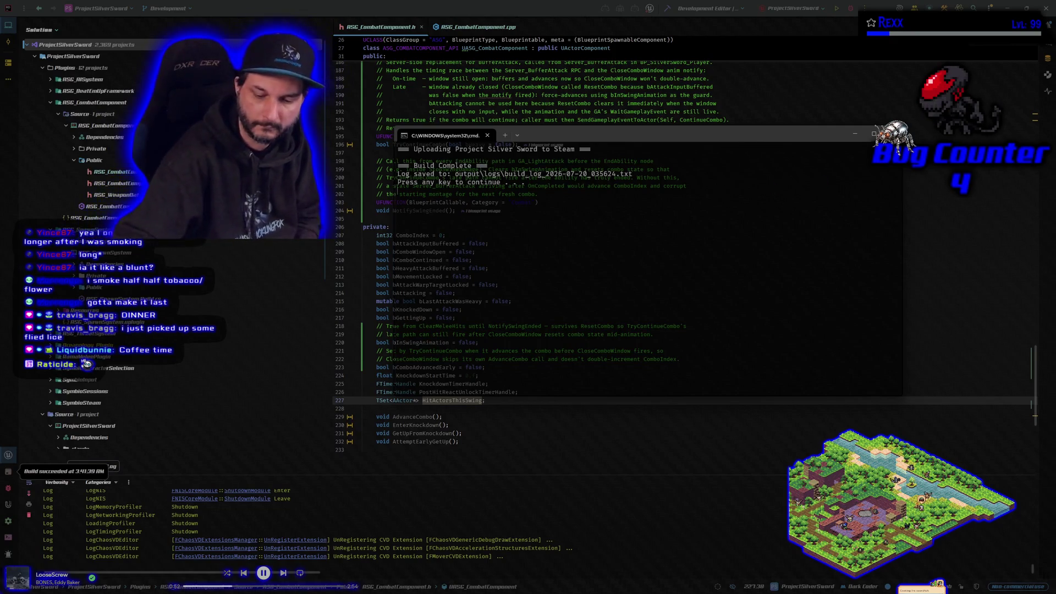
Step: Close the finished upload console and switch from Rider to the Steam Store window
{"action": "key", "text": "Return"}
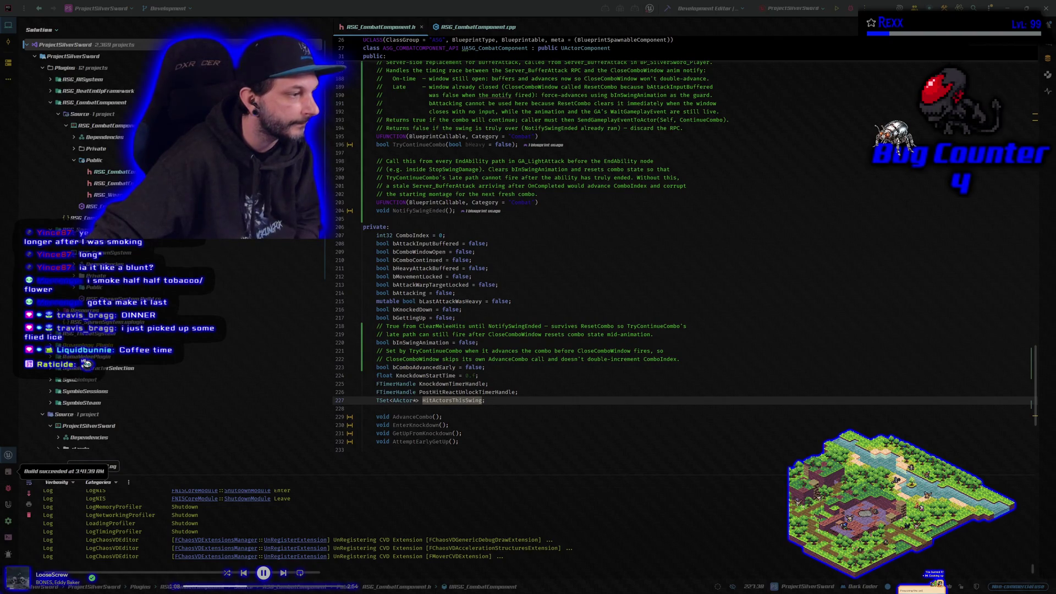
{"action": "key", "text": "alt+Tab"}
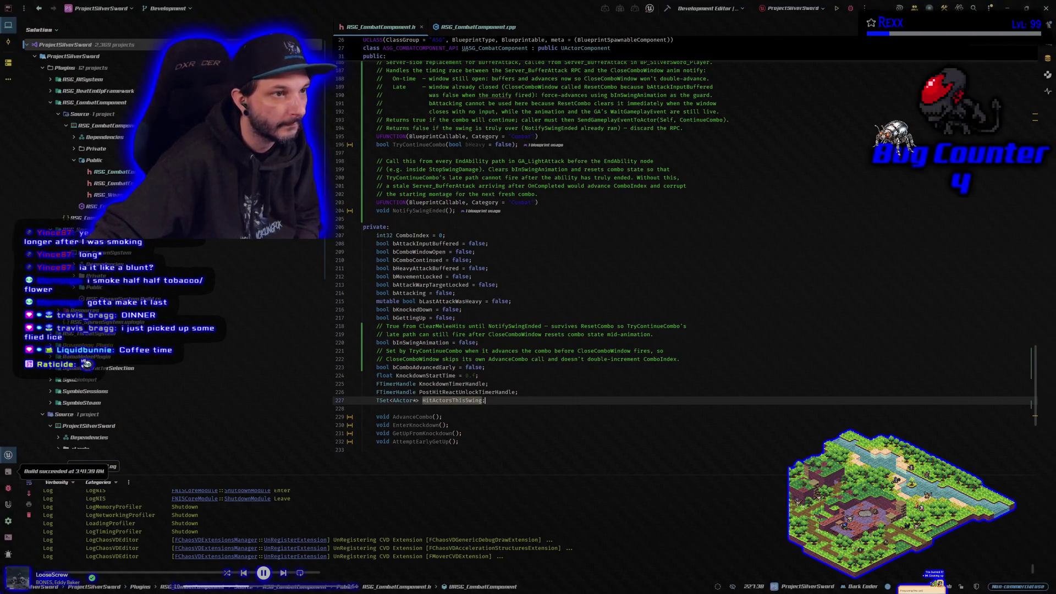
{"action": "key", "text": "alt+Tab"}
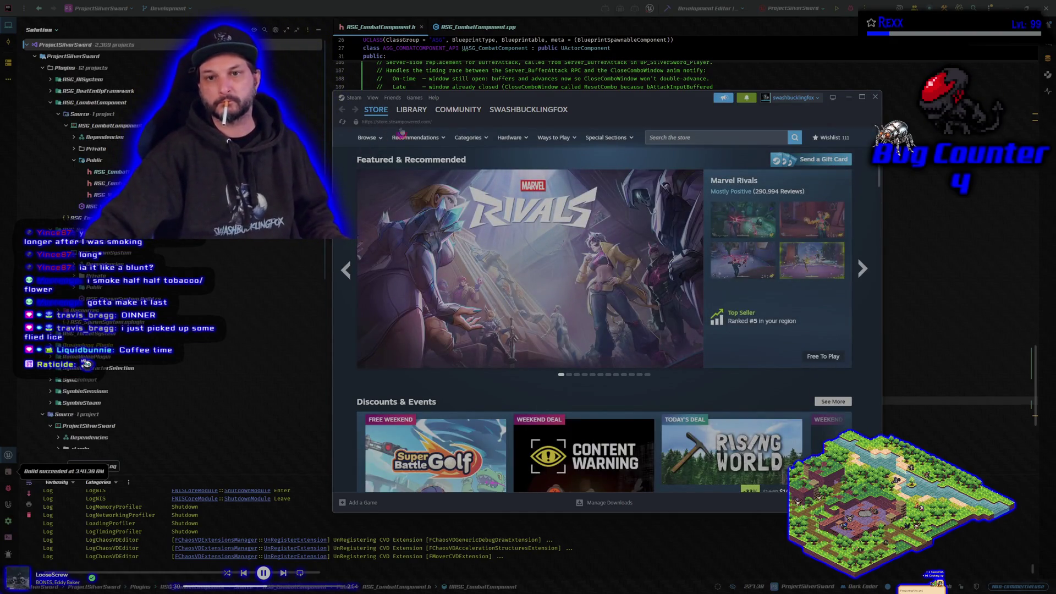
Step: Open Symbioverse Testing Environment in the Steam Library and let the projectsilversword build download
{"action": "left_click", "coordinate": [411, 110]}
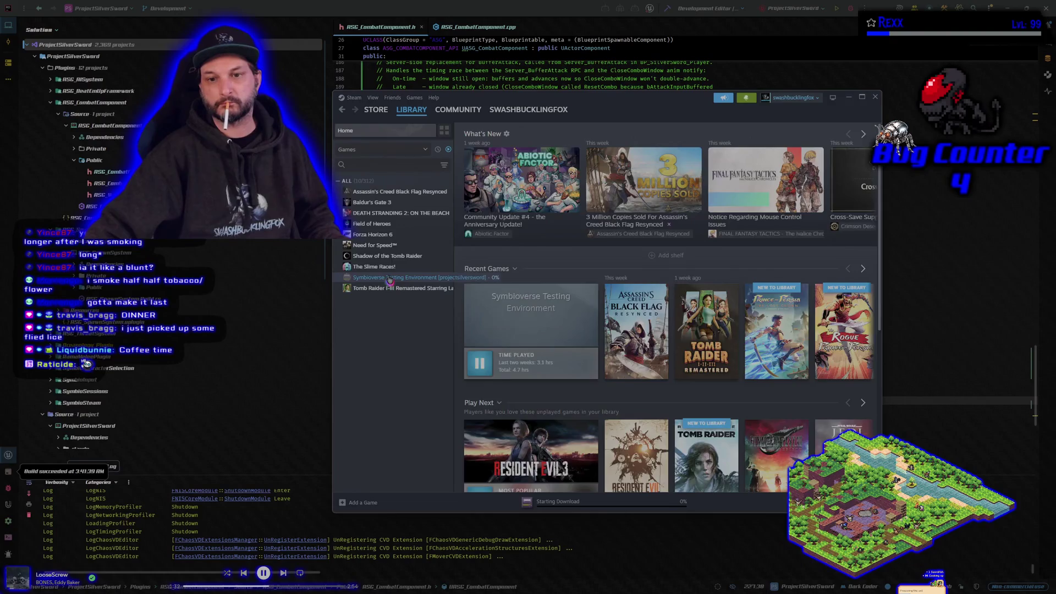
{"action": "left_click", "coordinate": [389, 278]}
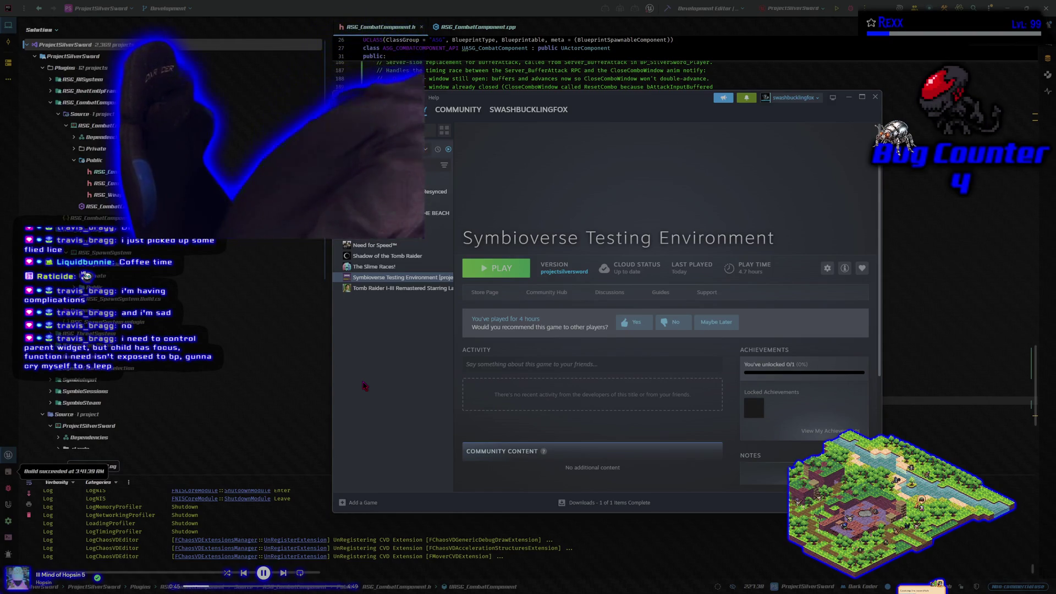
Step: Launch Symbioverse Testing Environment from its Steam page with the PLAY button
{"action": "mouse_move", "coordinate": [451, 144]}
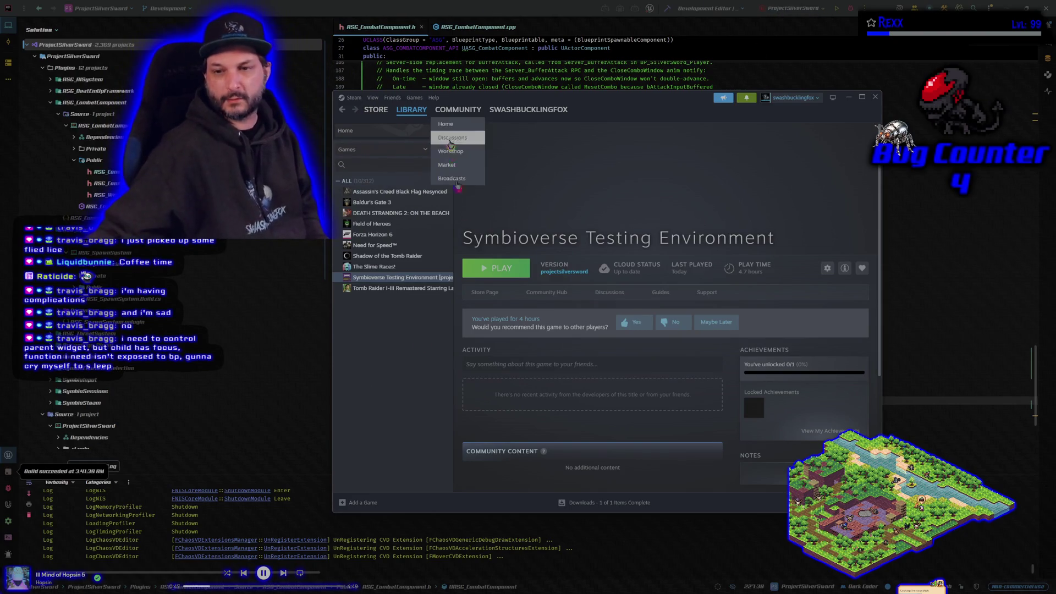
{"action": "left_click", "coordinate": [497, 273]}
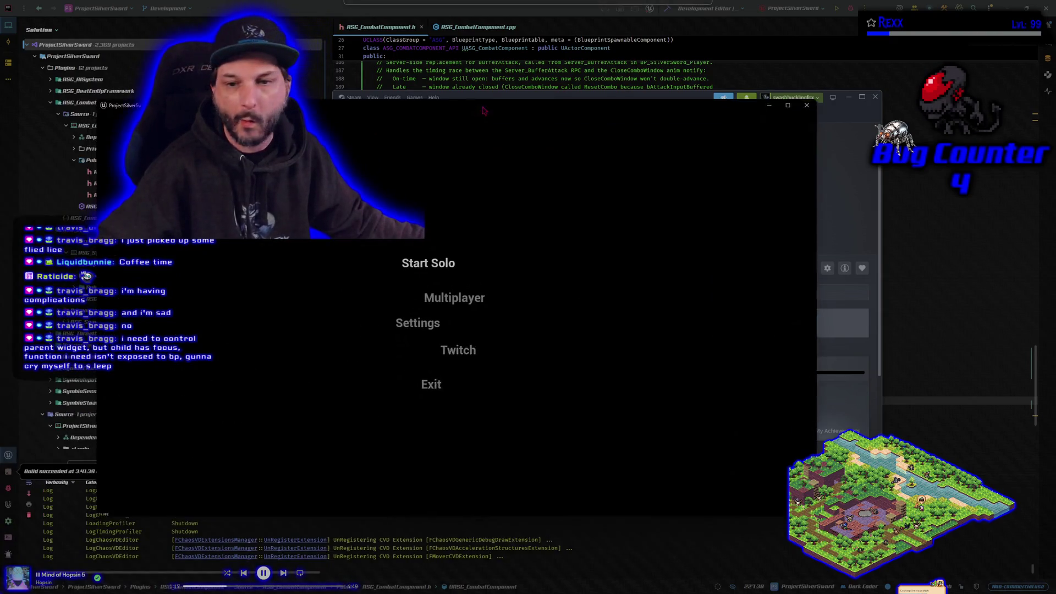
Step: Play a multiplayer test match as the Blue character, then quit the game
{"action": "left_click", "coordinate": [464, 299]}
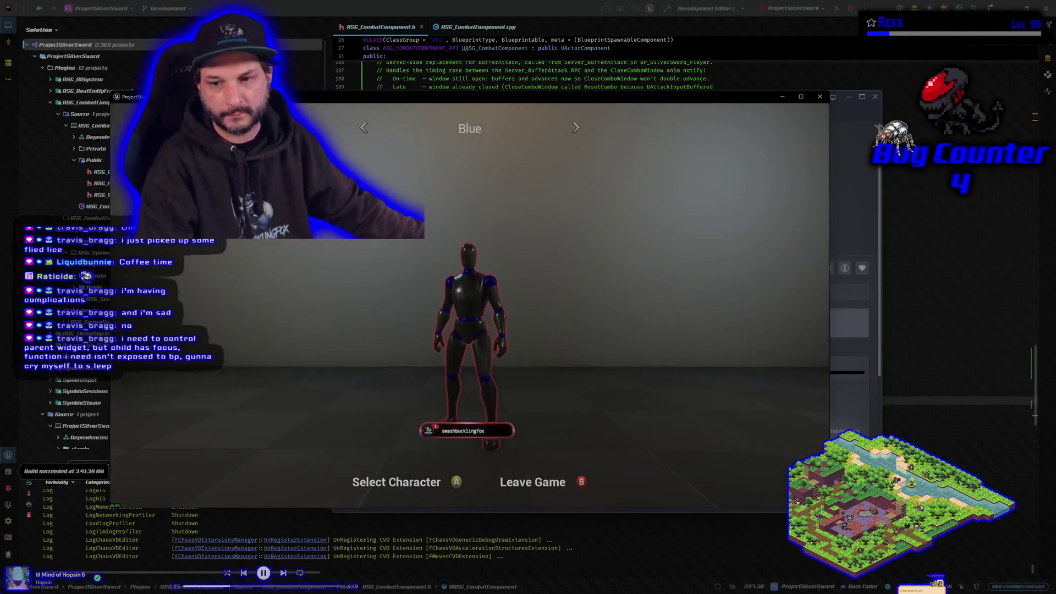
{"action": "key", "text": "Return"}
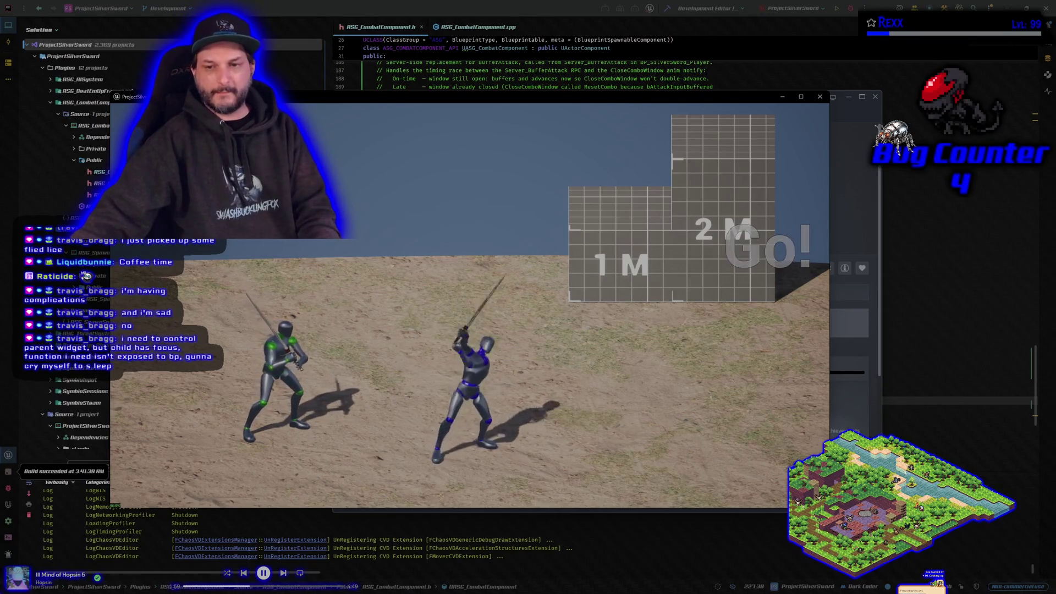
{"action": "key", "text": "alt+F4"}
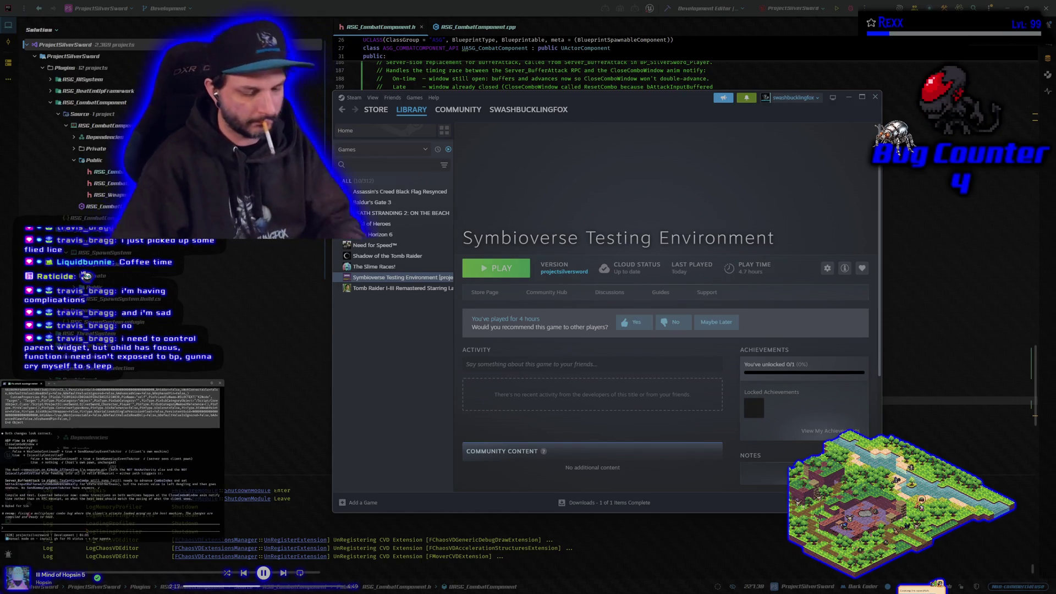
Step: Type the note 'now they look like they match but they a' and minimize Steam
{"action": "type", "text": "now they look like they match b"}
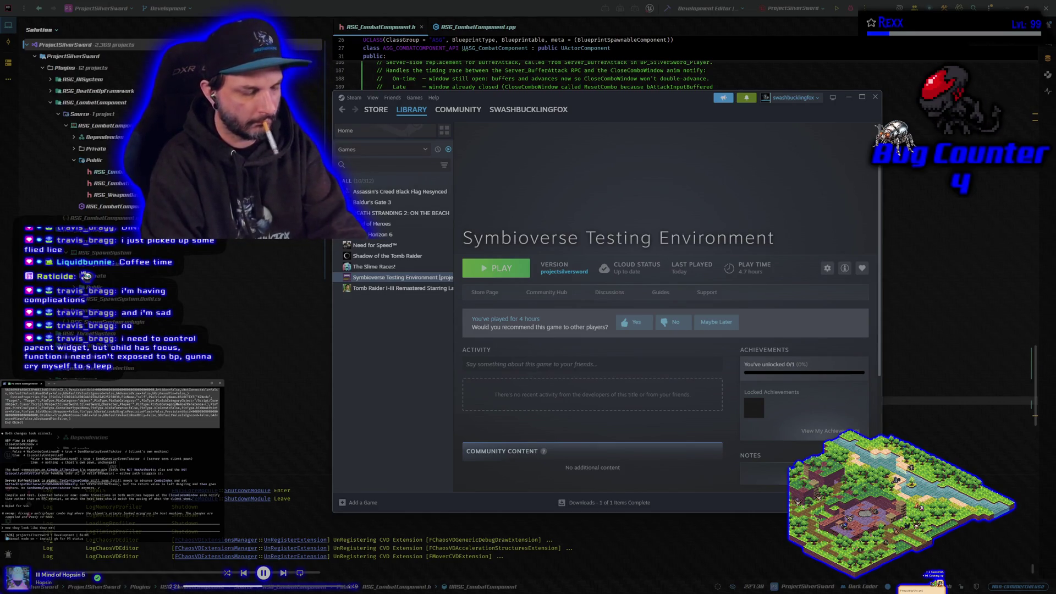
{"action": "type", "text": "ut they a"}
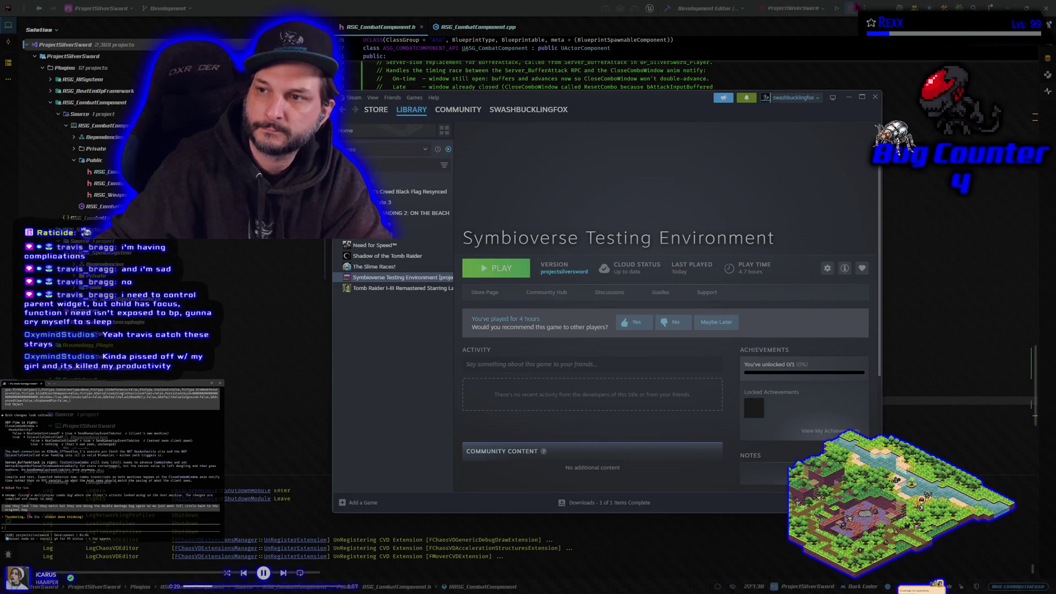
{"action": "left_click", "coordinate": [852, 8]}
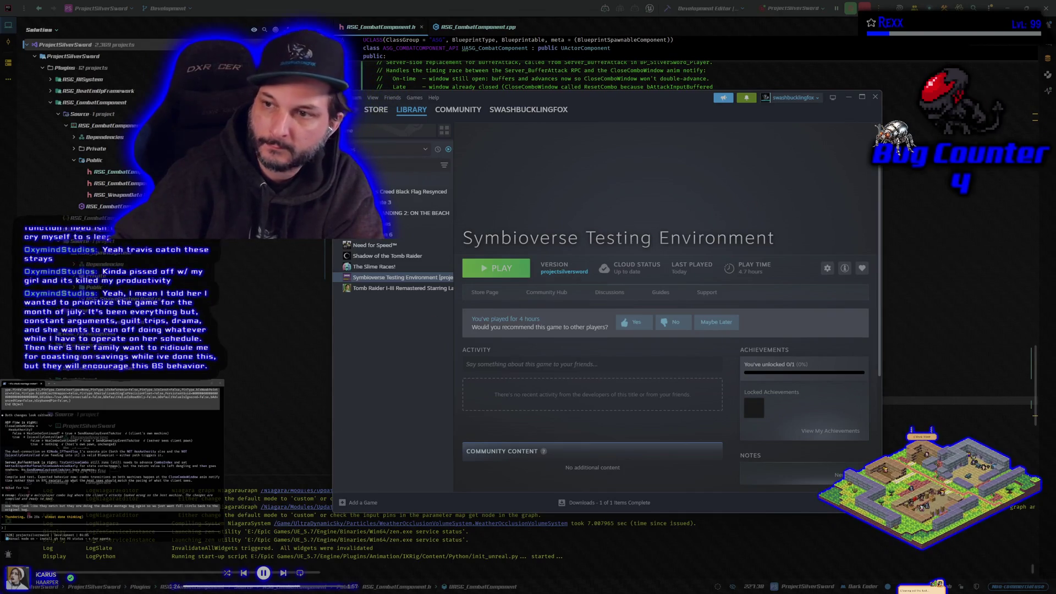
{"action": "left_click", "coordinate": [850, 99]}
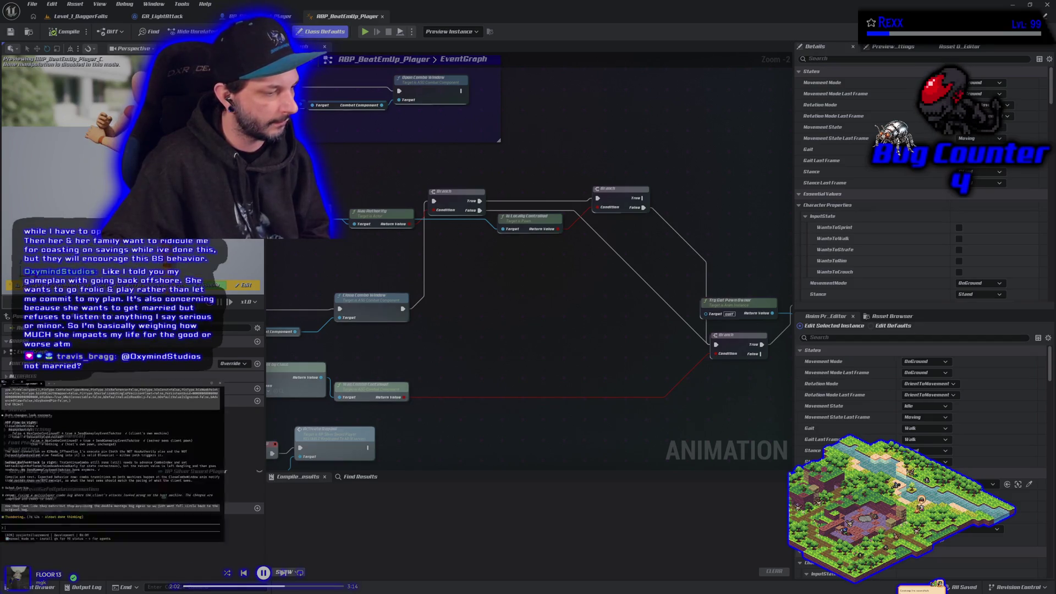
Step: Zoom out of the ABP_BeatEmUp_Player EventGraph and bring GitHub Desktop's 11 changed files forward
{"action": "scroll", "coordinate": [513, 255], "scroll_direction": "down", "scroll_amount": 1}
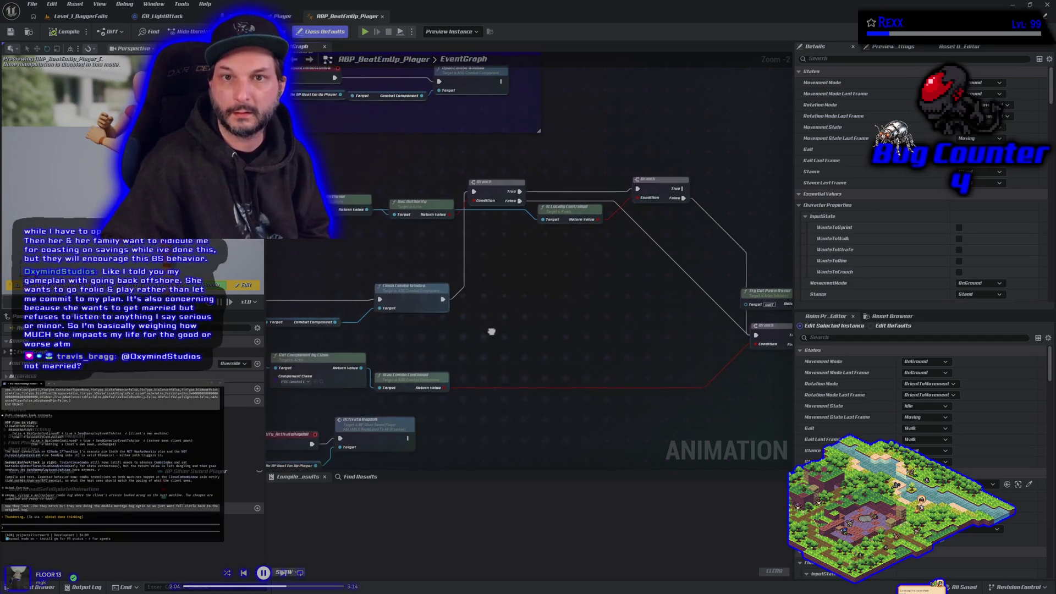
{"action": "scroll", "coordinate": [513, 254], "scroll_direction": "down", "scroll_amount": 1}
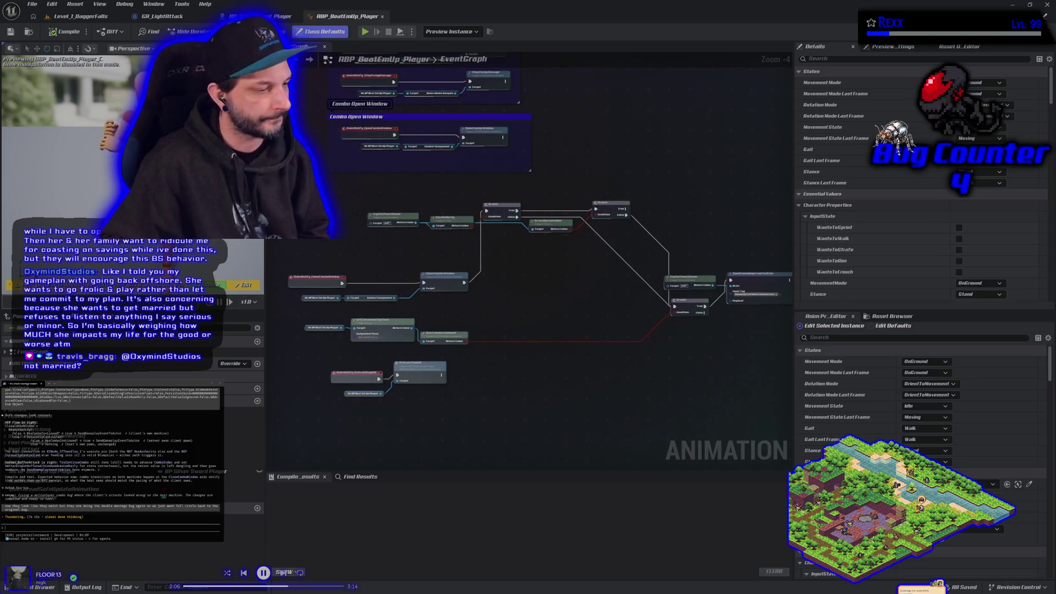
{"action": "key", "text": "alt+Tab"}
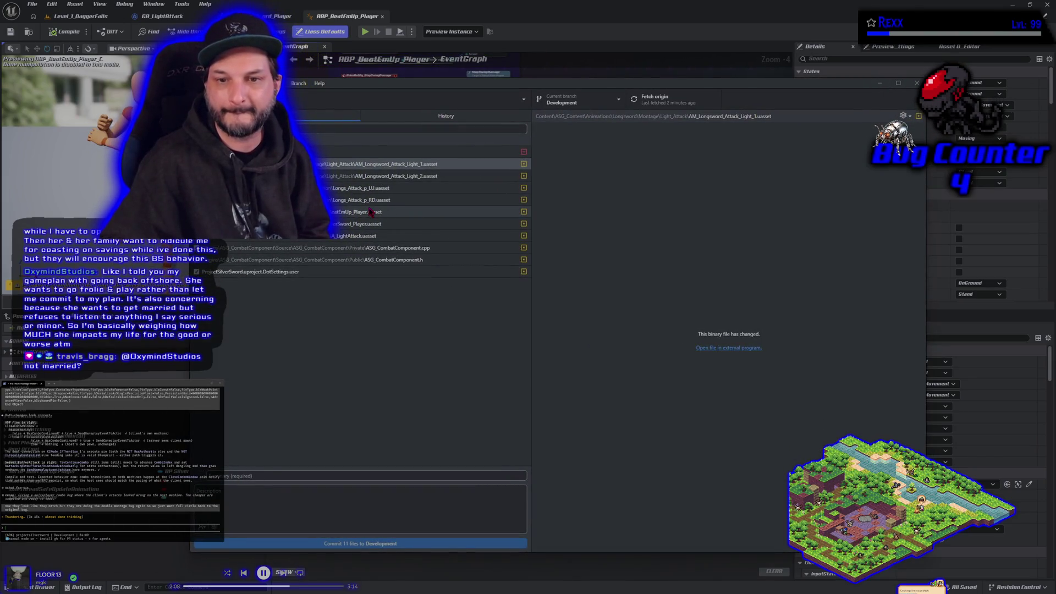
Step: Review the ASG_CombatComponent .h and .cpp diffs, scrolling through the TryContinueCombo changes
{"action": "left_click", "coordinate": [368, 249]}
{"action": "left_click", "coordinate": [370, 261]}
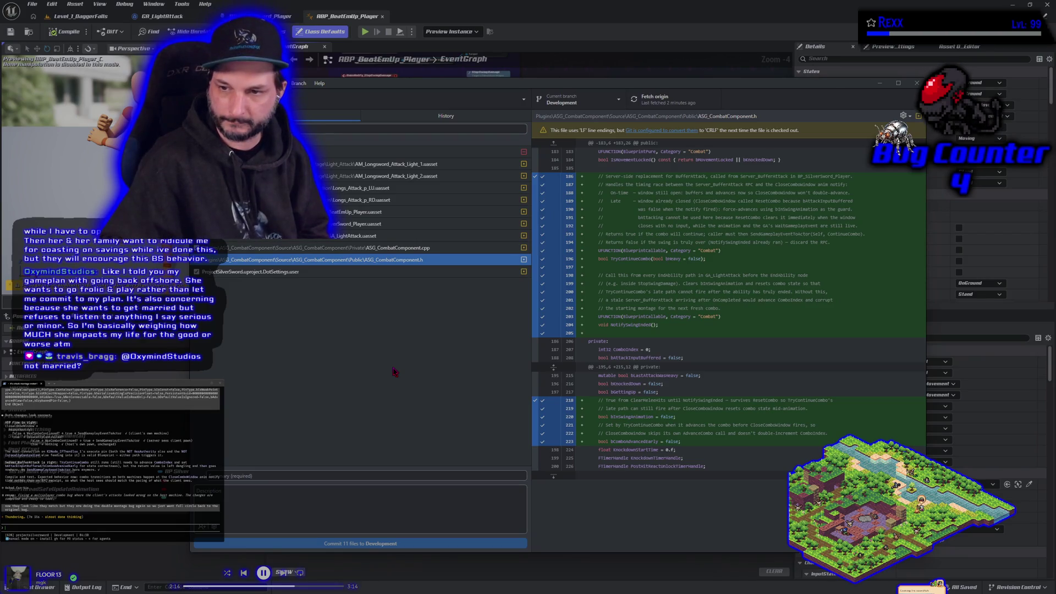
{"action": "left_click", "coordinate": [388, 248]}
{"action": "scroll", "coordinate": [632, 452], "scroll_direction": "down", "scroll_amount": 5}
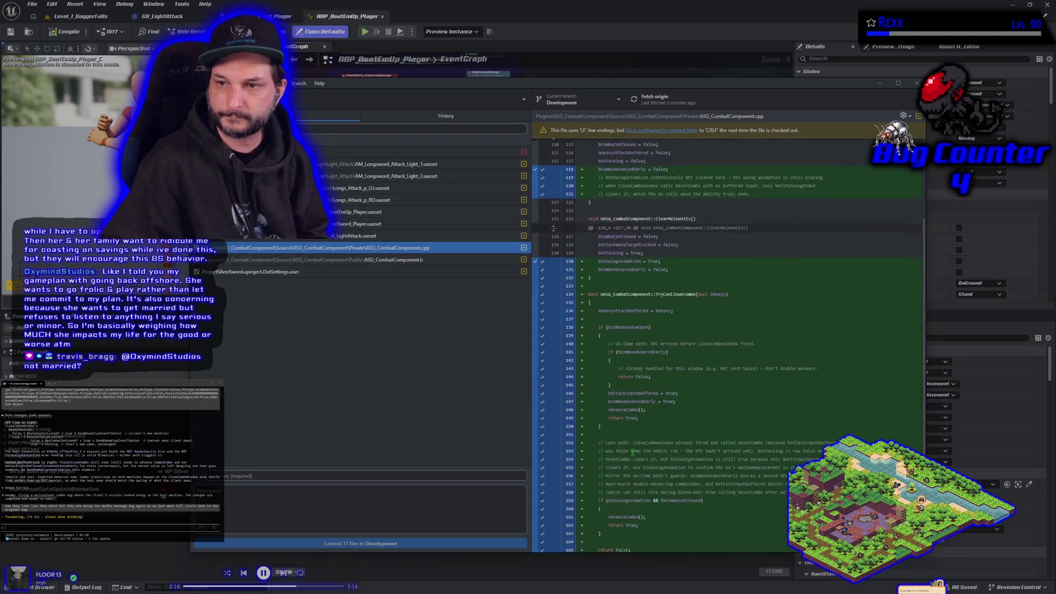
{"action": "scroll", "coordinate": [633, 452], "scroll_direction": "down", "scroll_amount": 3}
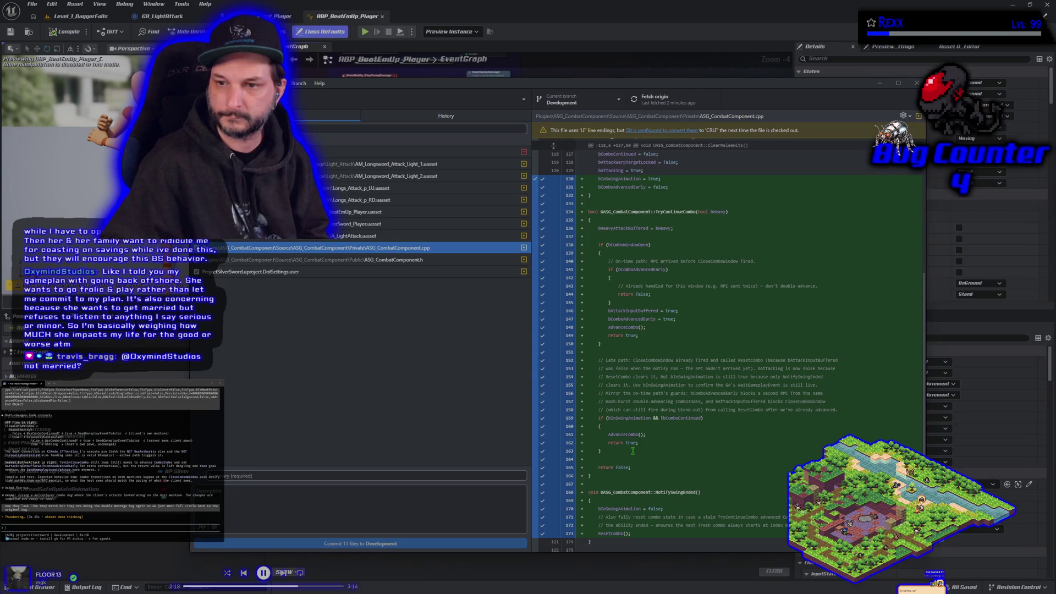
{"action": "scroll", "coordinate": [633, 451], "scroll_direction": "down", "scroll_amount": 1}
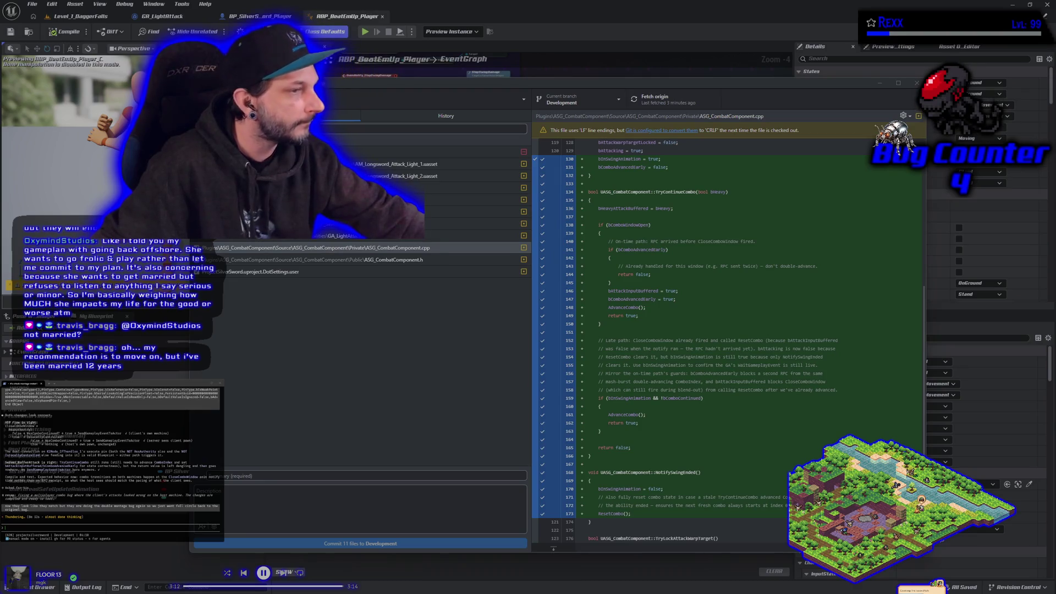
{"action": "key", "text": "alt+Tab"}
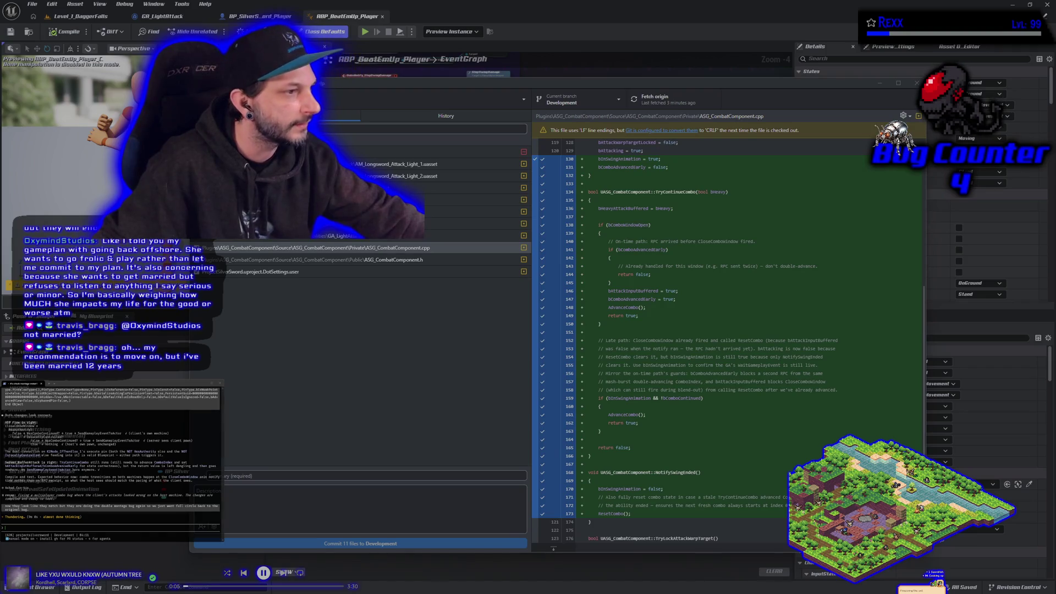
Step: Switch the diff view from ASG_CombatComponent.cpp to the ASG_CombatComponent.h header changes
{"action": "left_click", "coordinate": [325, 248]}
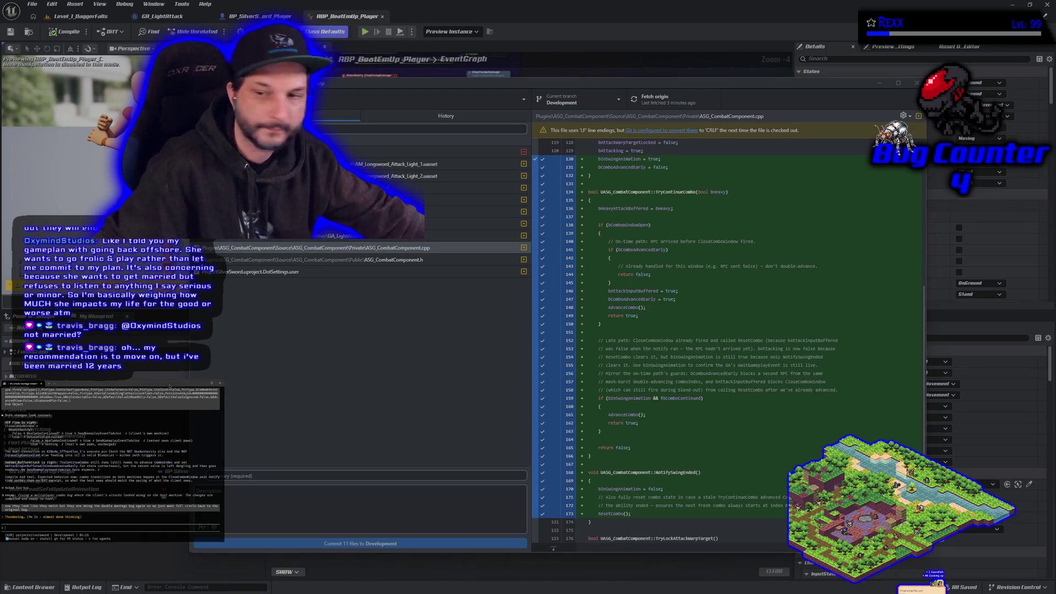
{"action": "left_click", "coordinate": [415, 400]}
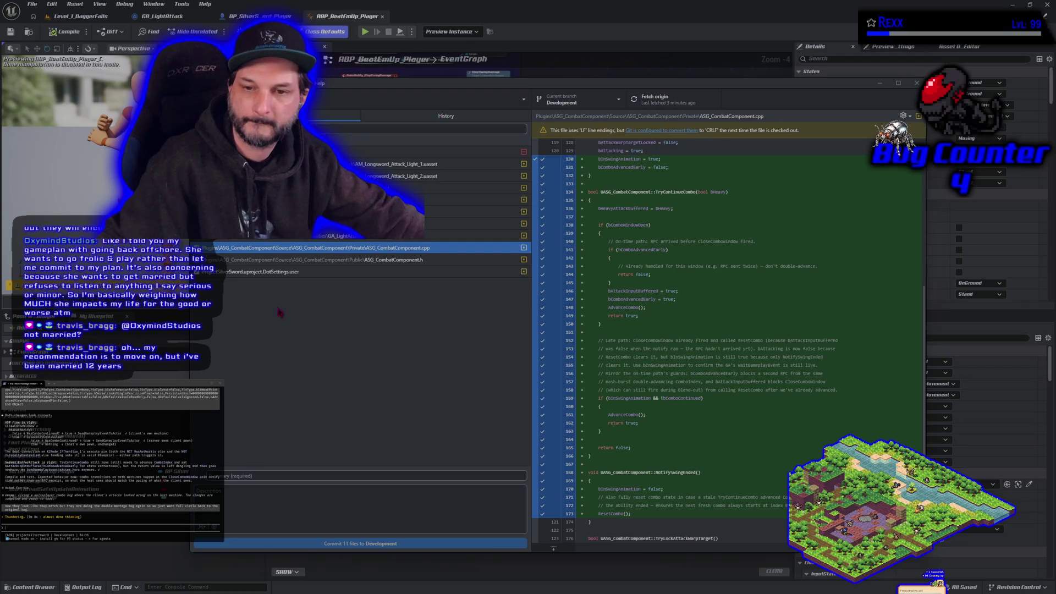
{"action": "left_click", "coordinate": [318, 264]}
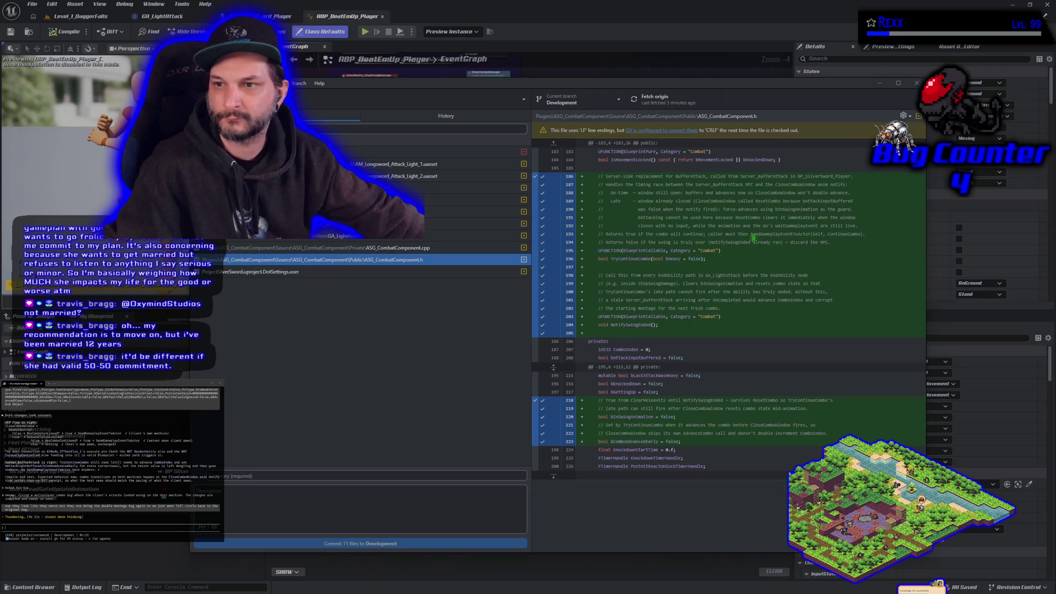
Step: Minimize GitHub Desktop to get back to the ABP_BeatEmUp_Player event graph
{"action": "left_click", "coordinate": [887, 87]}
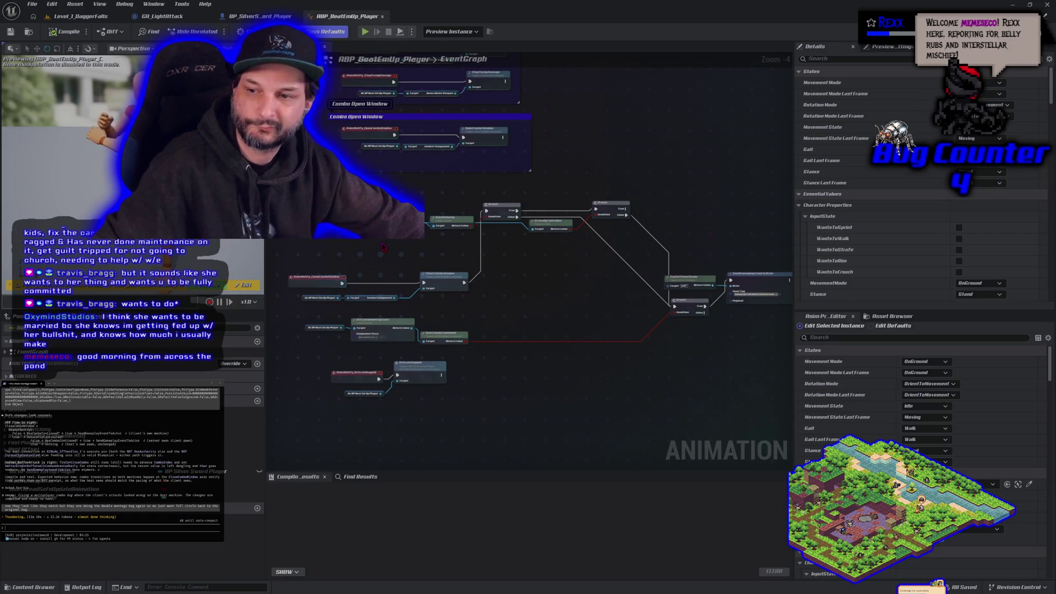
Step: Bring the BP_SilverSword_Player blueprint's event graph to the front instead of ABP_BeatEmUp_Player
{"action": "scroll", "coordinate": [384, 247], "scroll_direction": "down", "scroll_amount": 1}
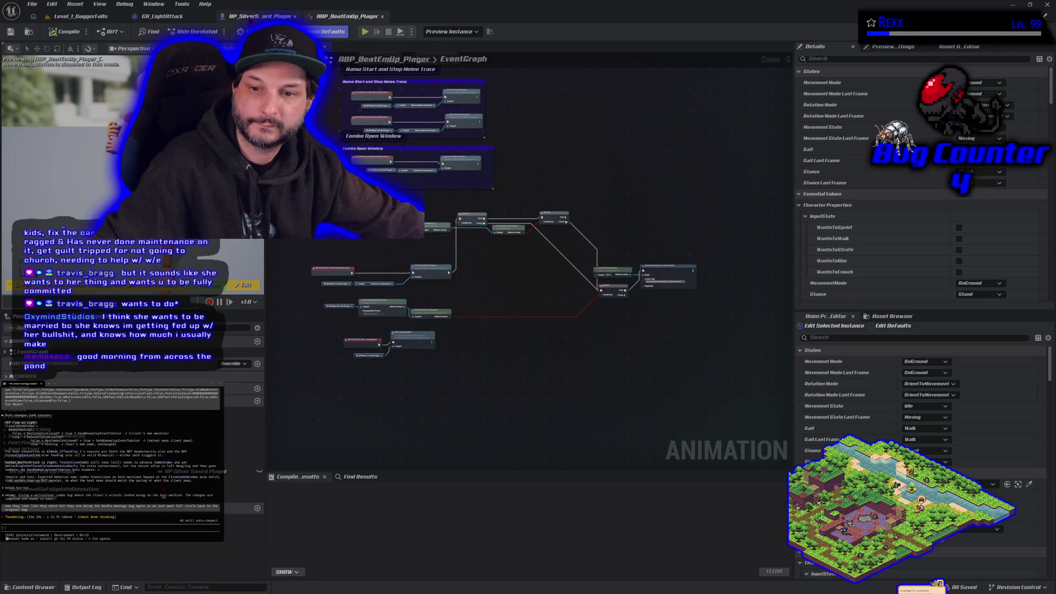
{"action": "left_click", "coordinate": [259, 16]}
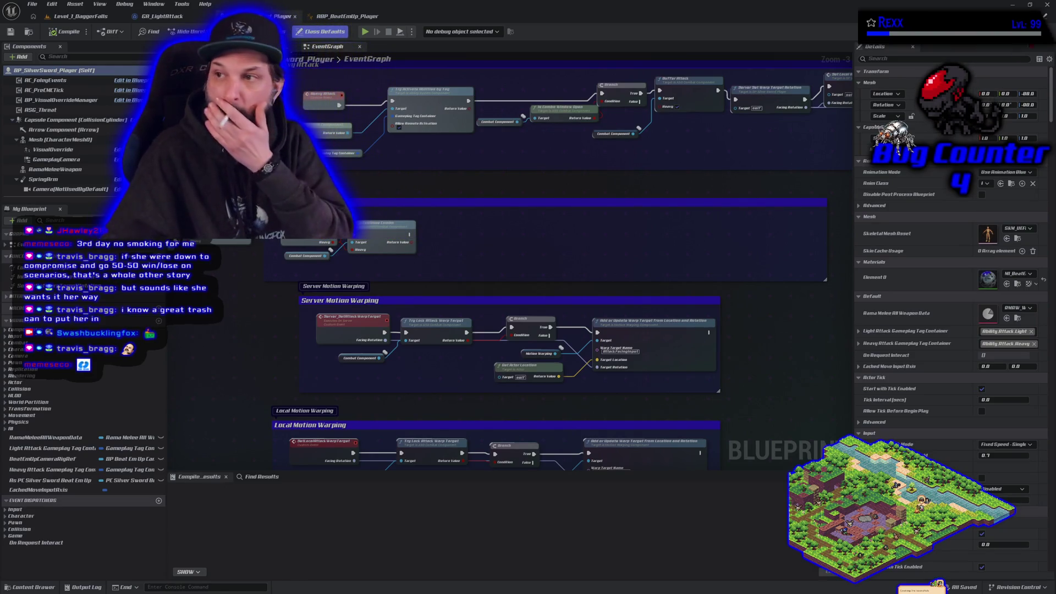
Step: Close Unreal and discard changes to the nine longsword animation, player blueprint and combat component files
{"action": "key", "text": "alt+F4"}
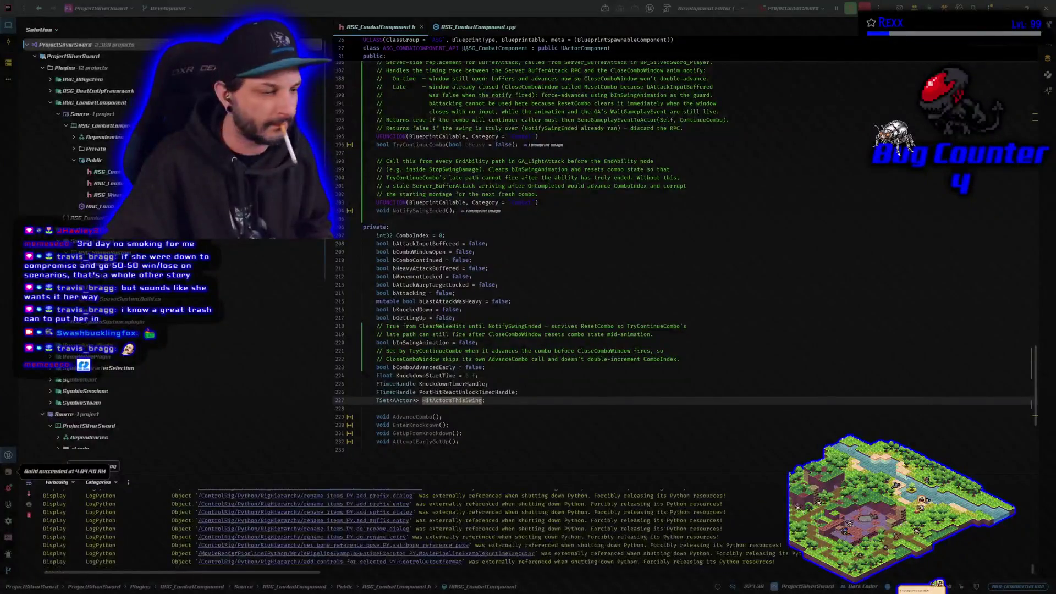
{"action": "key", "text": "alt+Tab"}
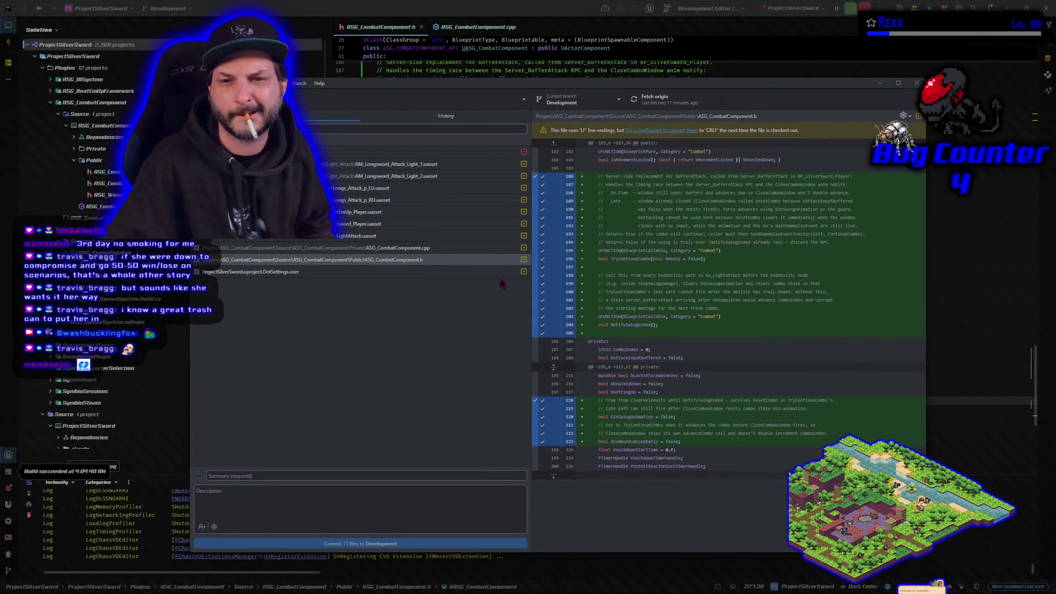
{"action": "left_click", "coordinate": [396, 216], "text": "shift"}
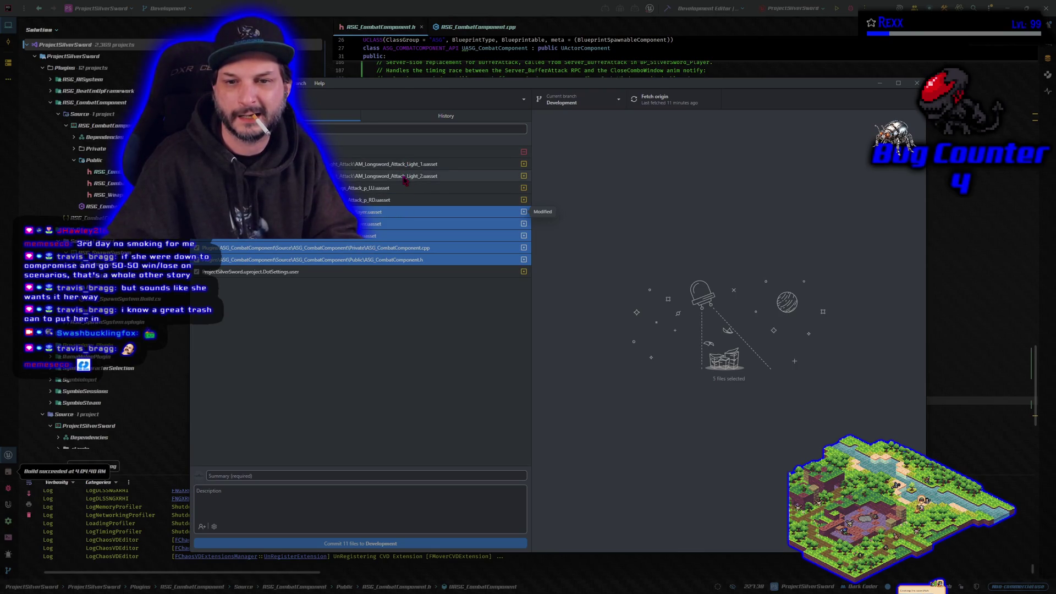
{"action": "left_click", "coordinate": [404, 165], "text": "shift"}
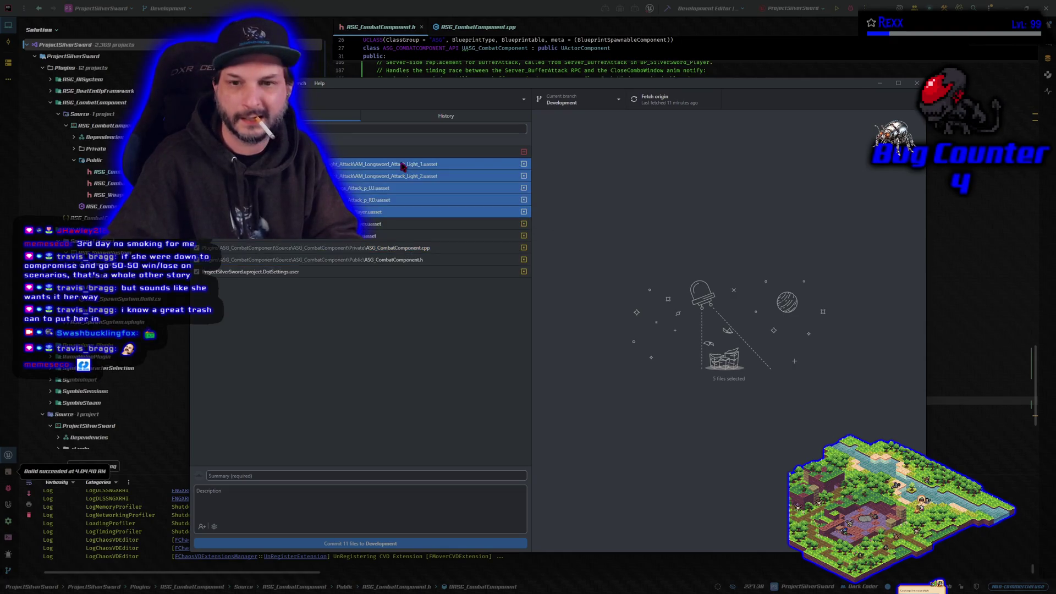
{"action": "left_click", "coordinate": [389, 261], "text": "shift"}
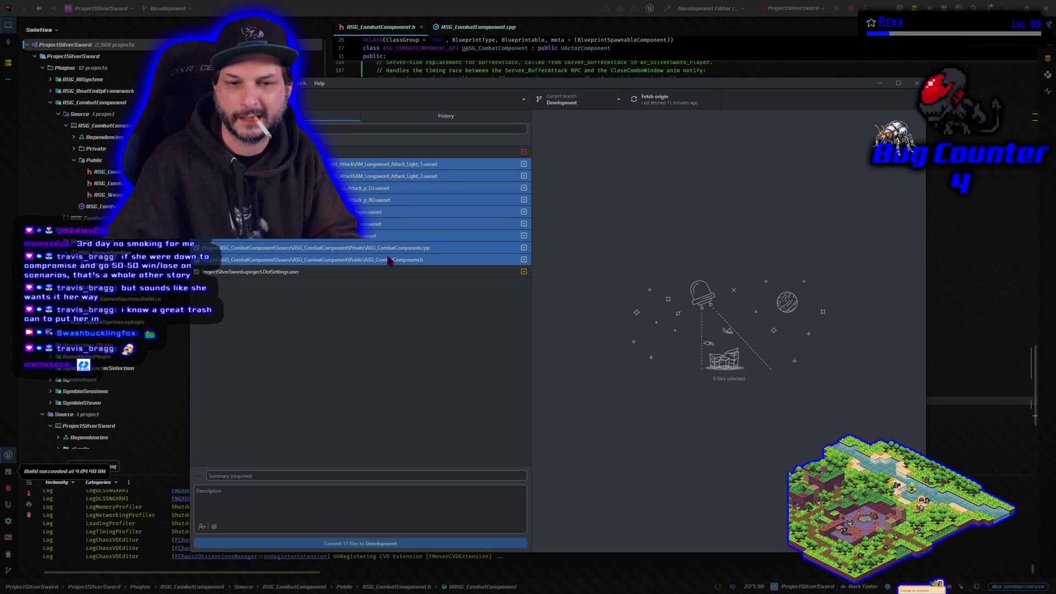
{"action": "right_click", "coordinate": [389, 261]}
{"action": "left_click", "coordinate": [414, 273]}
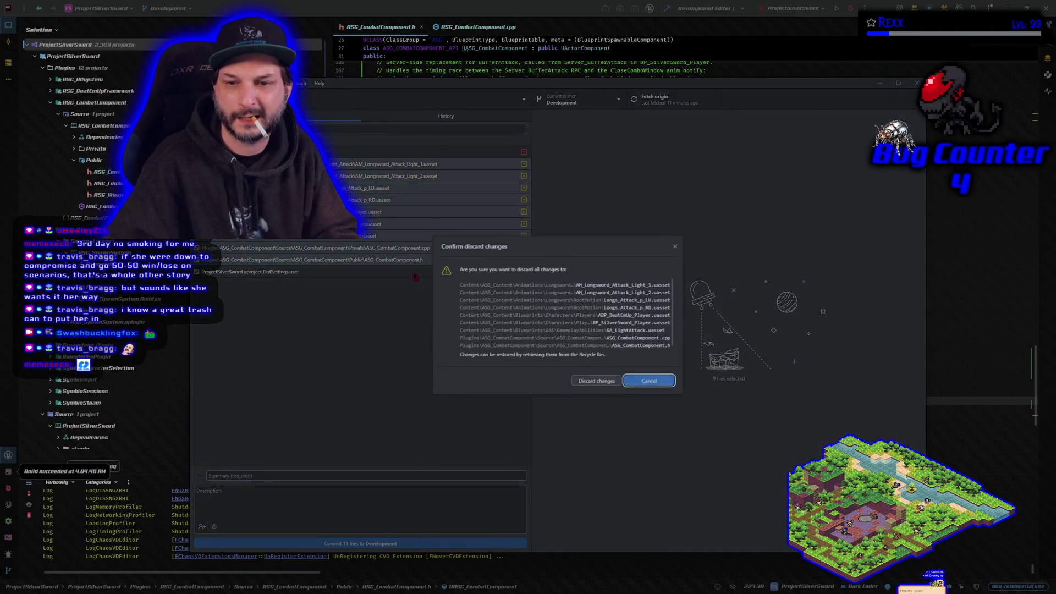
{"action": "left_click", "coordinate": [591, 379]}
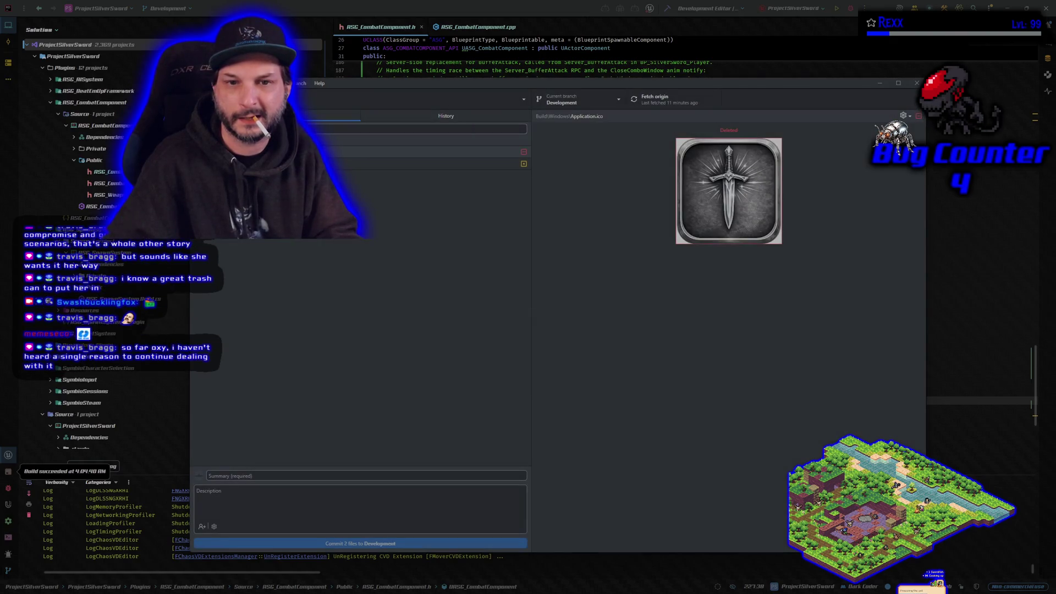
Step: Discard one more file's changes, hide GitHub Desktop, and build the startup project in Rider
{"action": "right_click", "coordinate": [285, 151]}
{"action": "left_click", "coordinate": [308, 164]}
{"action": "left_click", "coordinate": [543, 359]}
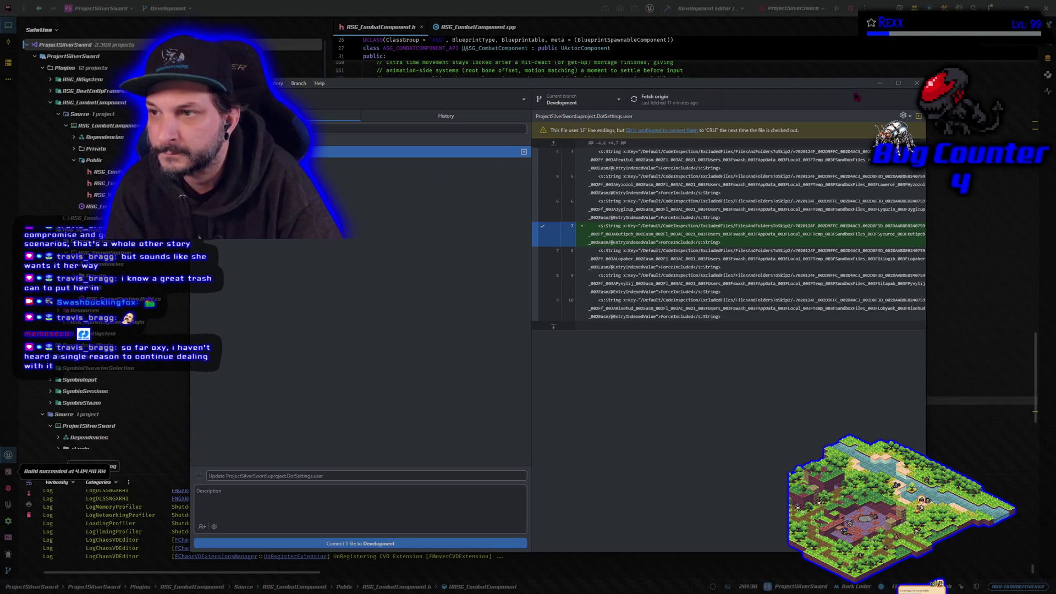
{"action": "left_click", "coordinate": [881, 84]}
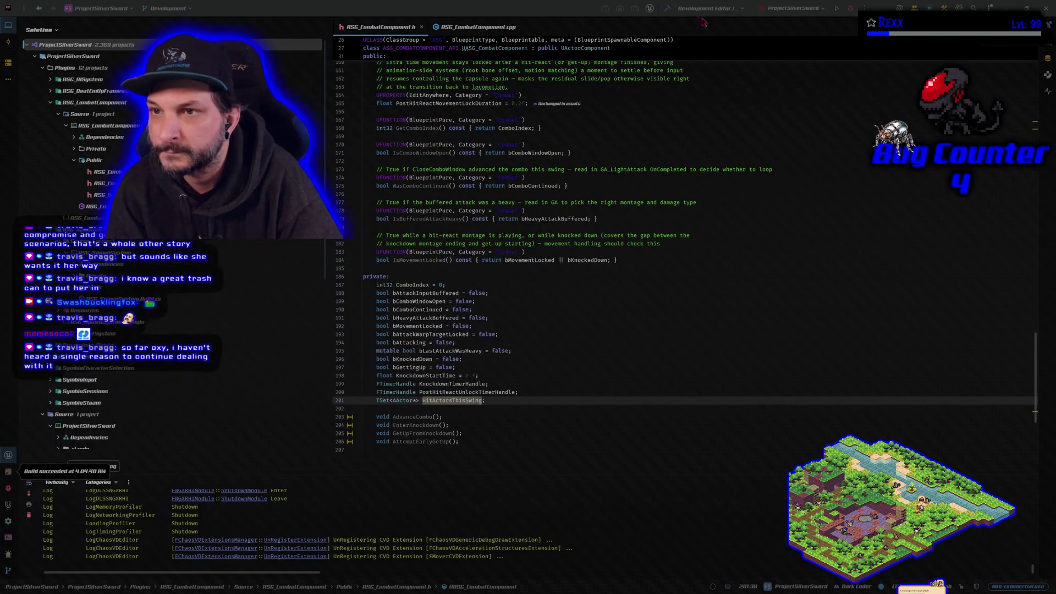
{"action": "left_click", "coordinate": [671, 10]}
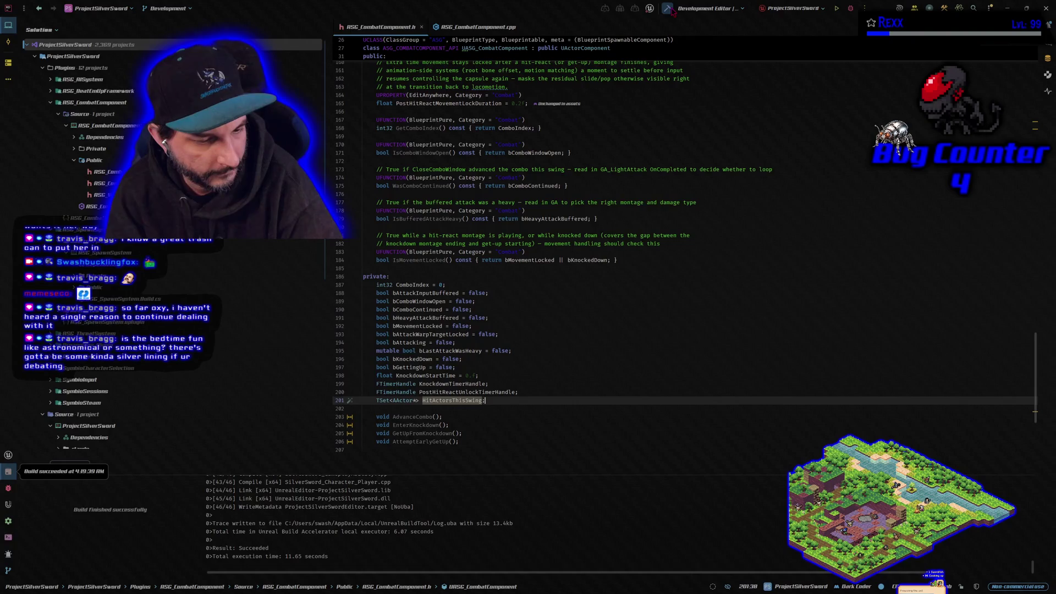
Step: Launch the Development Editor configuration with the Rider debugger attached
{"action": "left_click", "coordinate": [852, 11]}
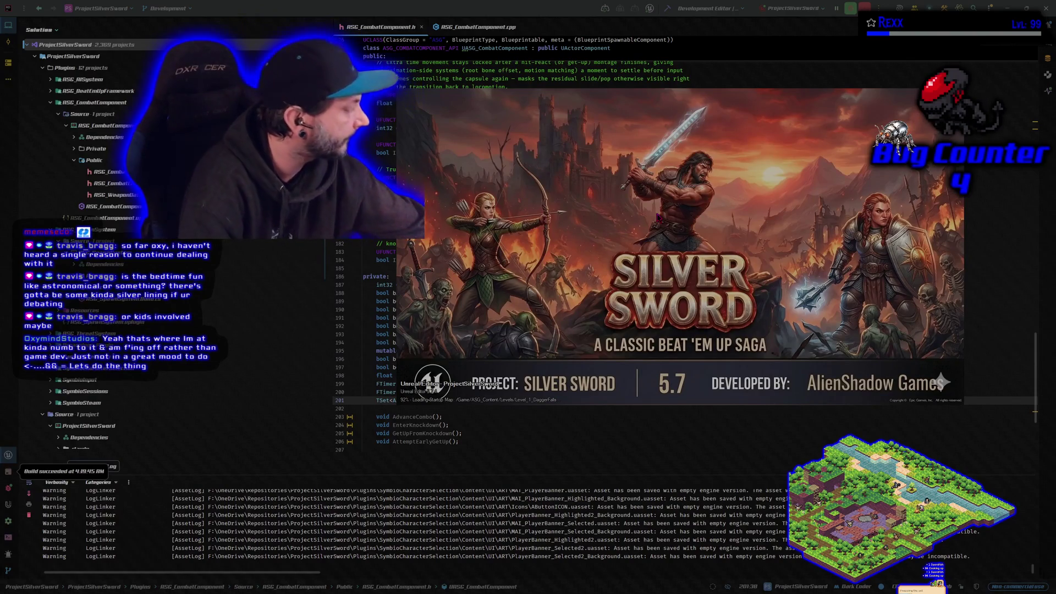
Step: Let the Silver Sword splash finish loading, then return to the Level_1_DaggerFalls level tab
{"action": "left_click_drag", "start_coordinate": [776, 180], "coordinate": [751, 193]}
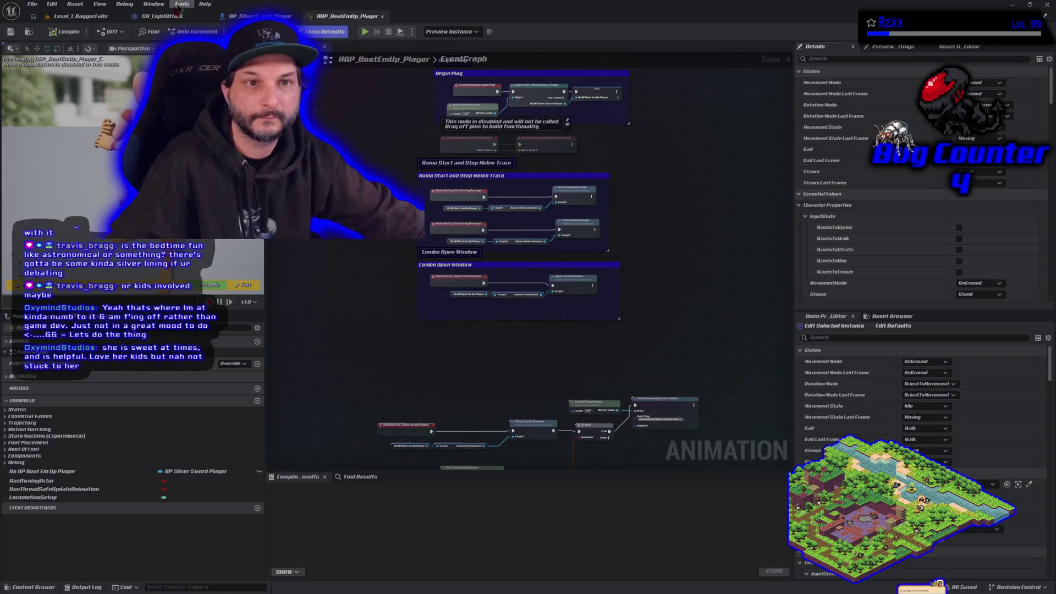
{"action": "left_click", "coordinate": [107, 16]}
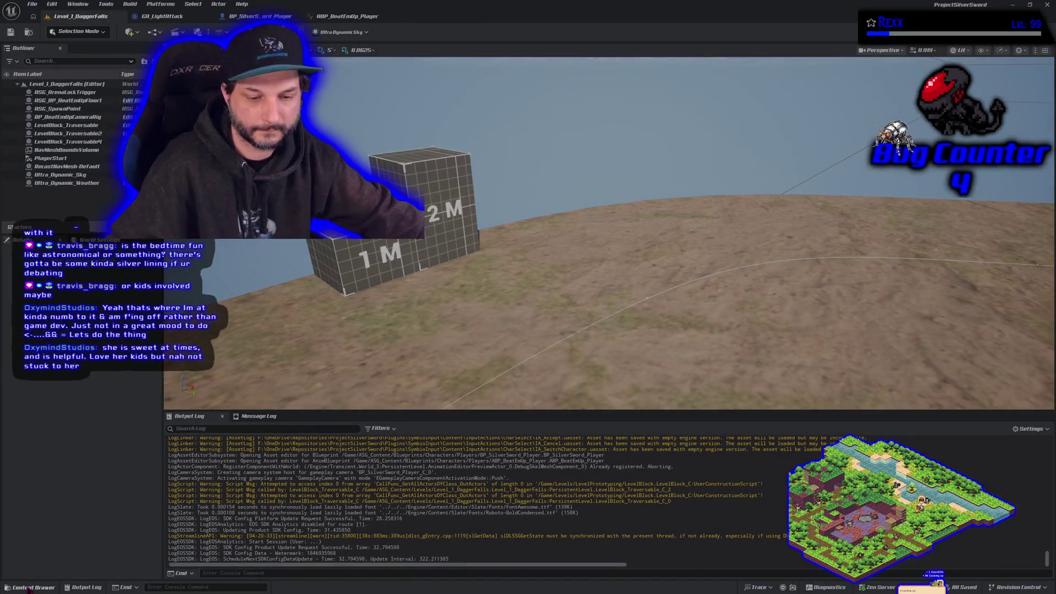
Step: Open the AM_Longsword_Attack_Light_1 montage from Animations > Longsword > Montage > Light_Attack
{"action": "left_click", "coordinate": [32, 587]}
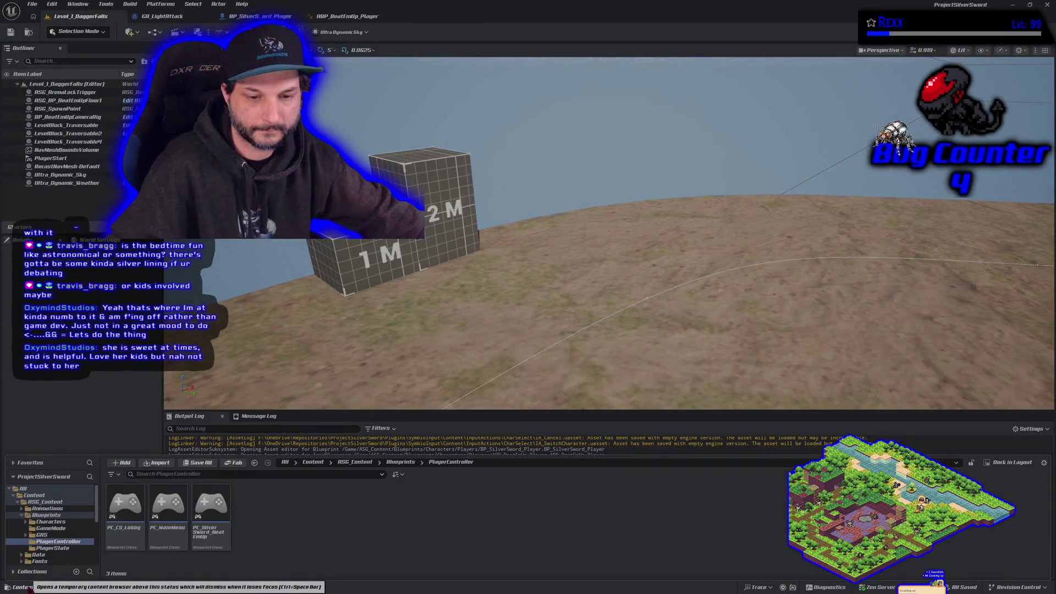
{"action": "left_click", "coordinate": [50, 508]}
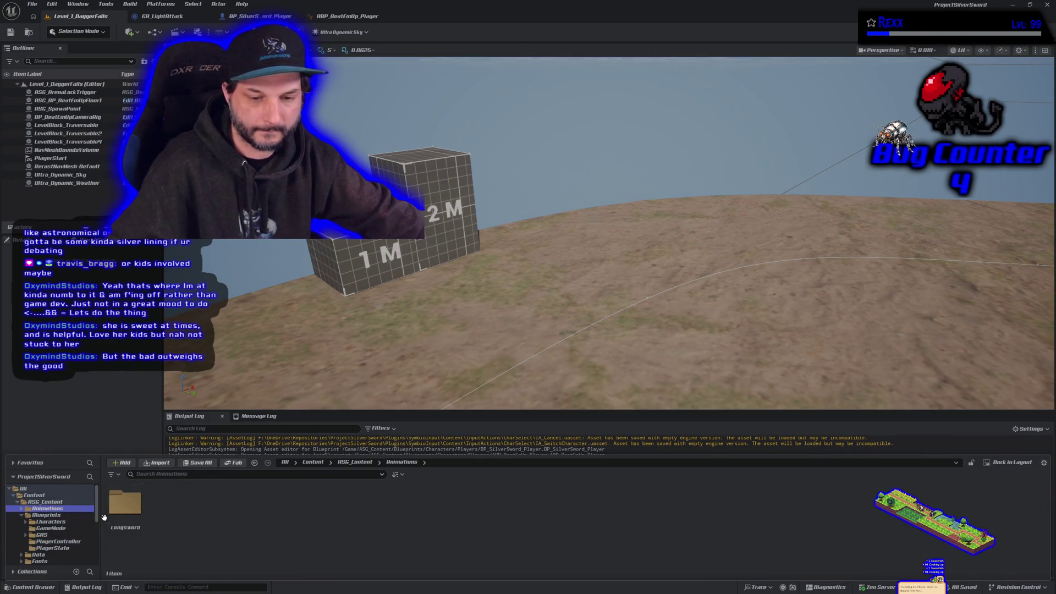
{"action": "double_click", "coordinate": [124, 505]}
{"action": "double_click", "coordinate": [209, 512]}
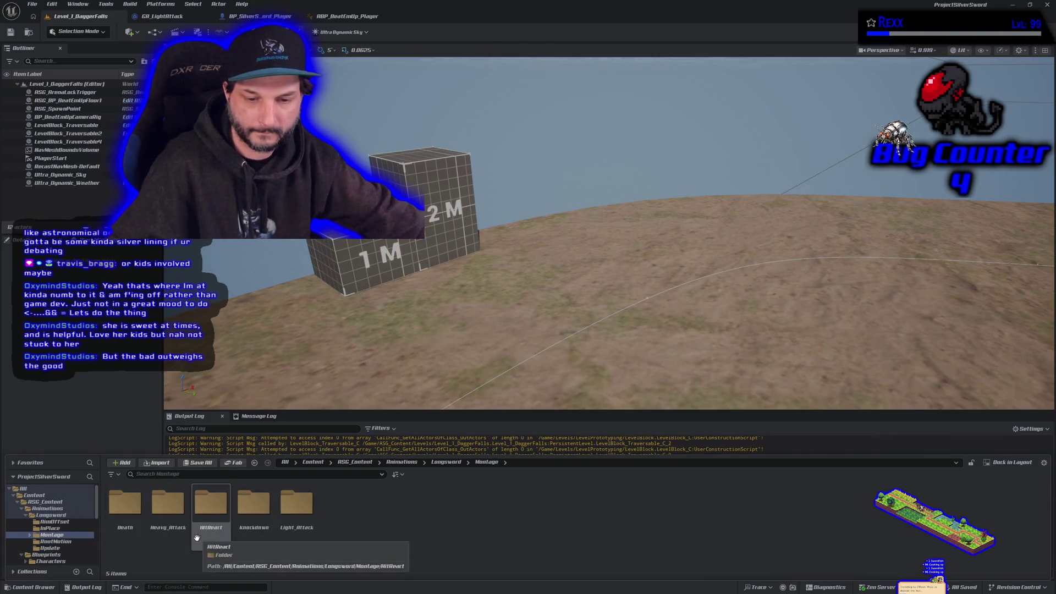
{"action": "double_click", "coordinate": [297, 503]}
{"action": "left_click", "coordinate": [218, 547]}
{"action": "double_click", "coordinate": [217, 547]}
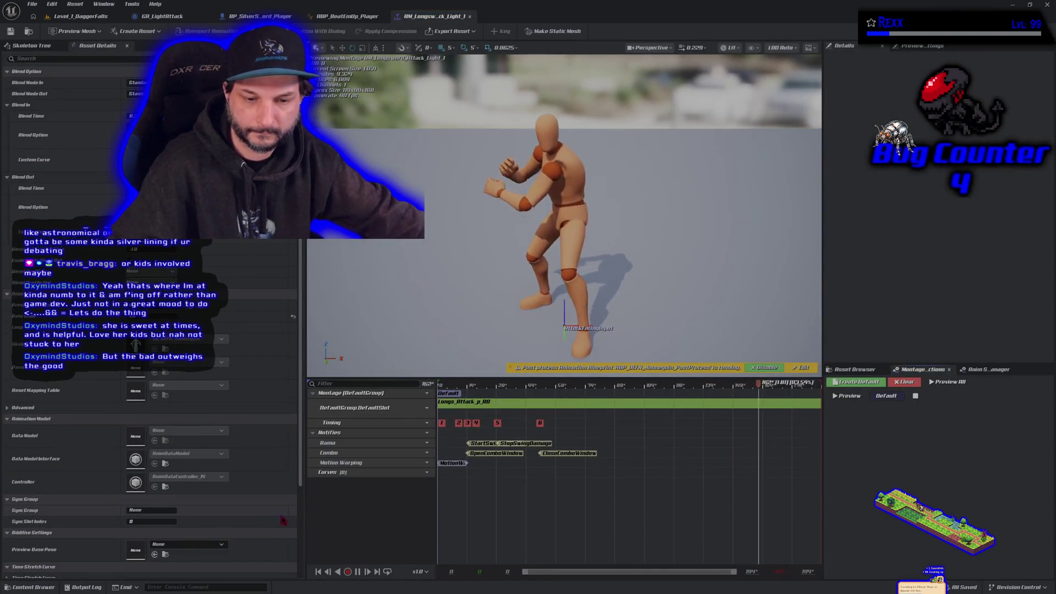
Step: Open the Longs_Attack_p_RO animation sequence, then return to the Level_1_DaggerFalls level
{"action": "scroll", "coordinate": [283, 520], "scroll_direction": "down", "scroll_amount": 3}
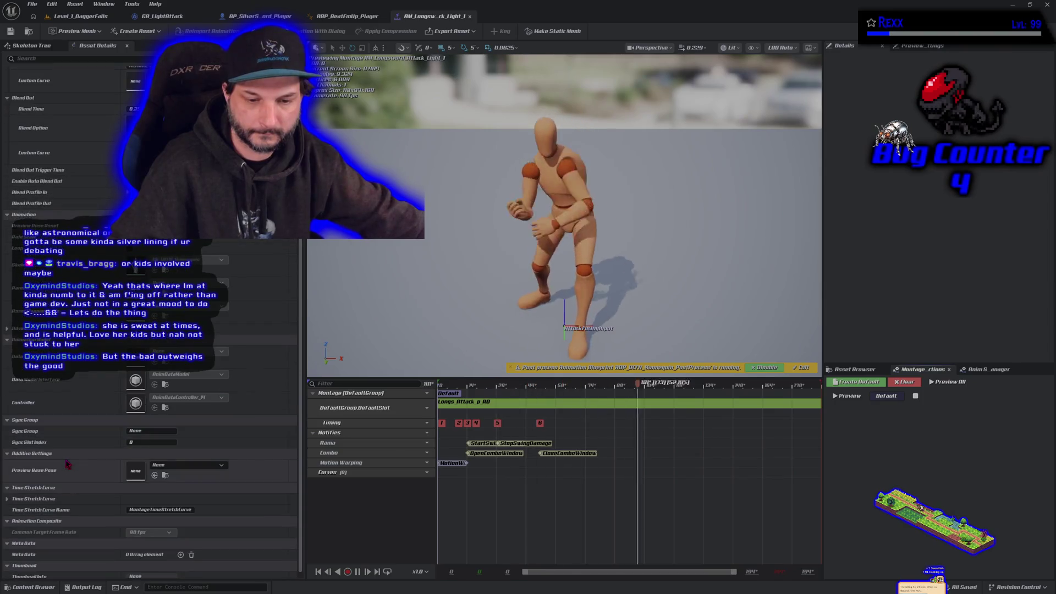
{"action": "double_click", "coordinate": [540, 409]}
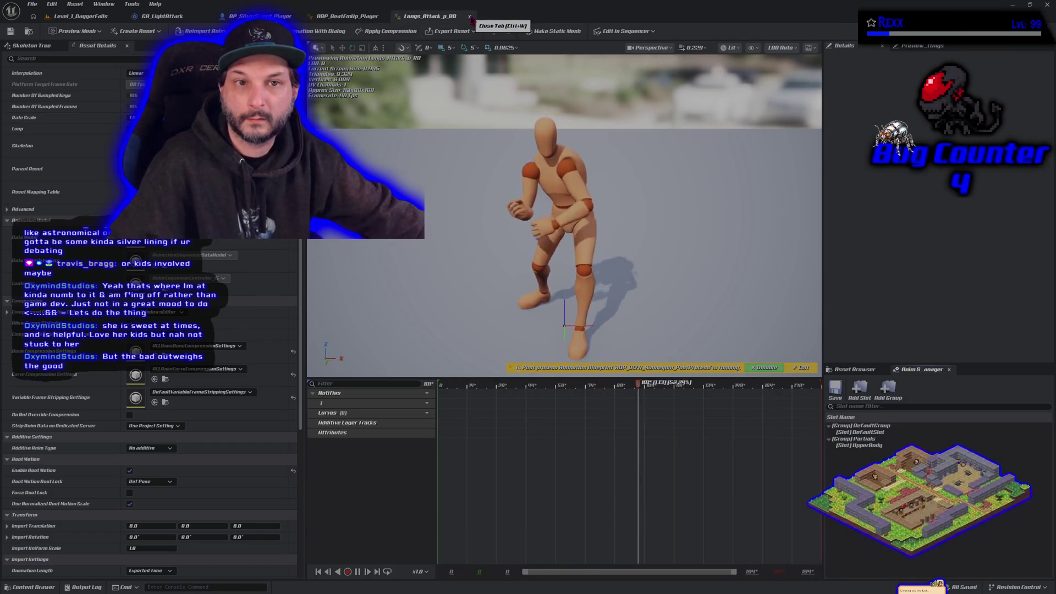
{"action": "left_click", "coordinate": [147, 17]}
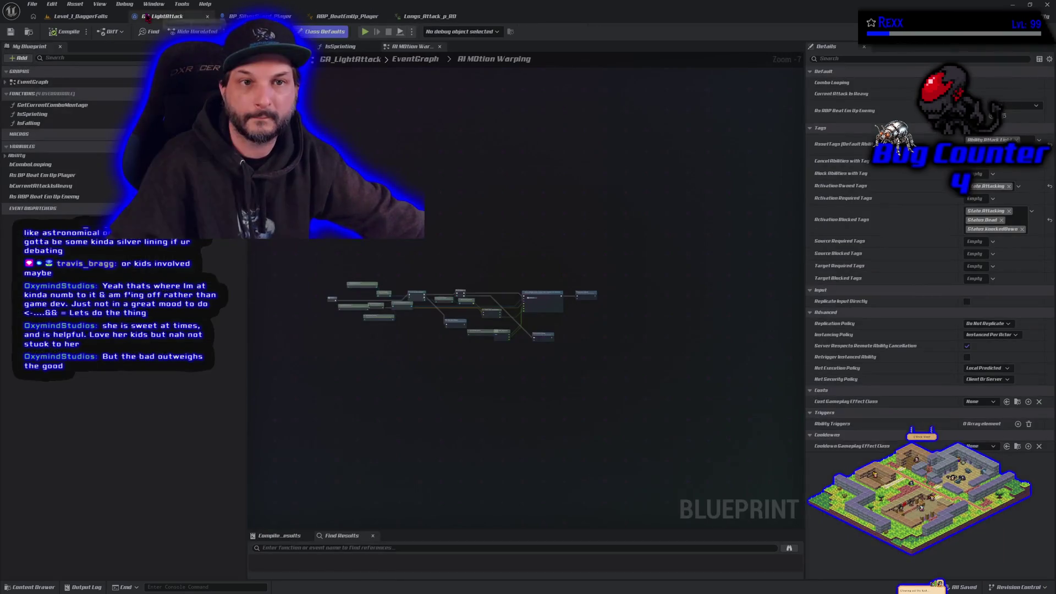
{"action": "left_click", "coordinate": [83, 17]}
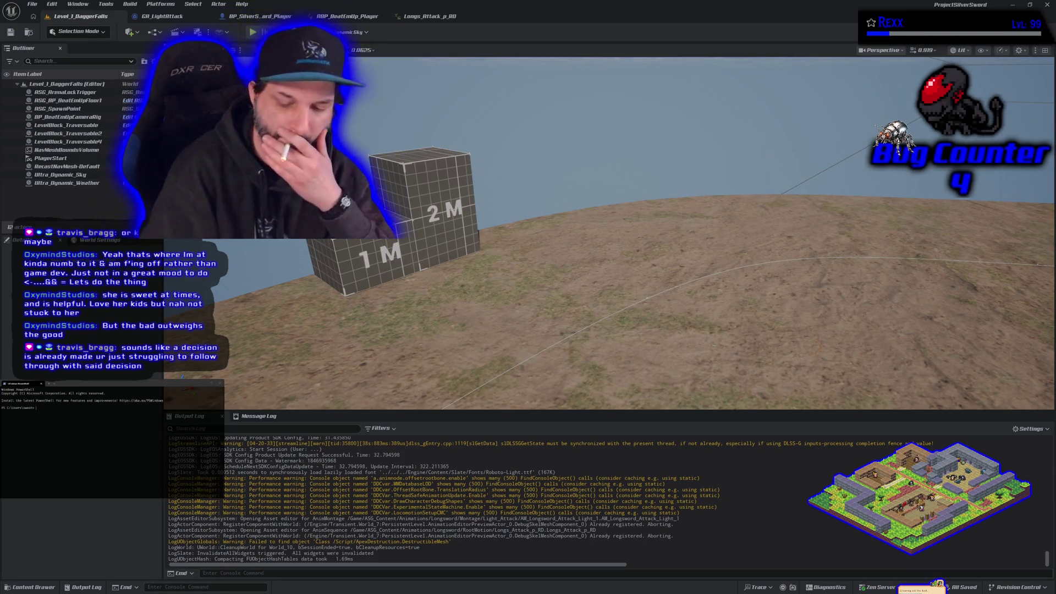
Step: Launch Claude Code from the projectsilversword source folder
{"action": "type", "text": "cd f:\\onedrive\\repositories\\projectsilversword\\source\\projectsilversword"}
{"action": "key", "text": "Return"}
{"action": "type", "text": "claude"}
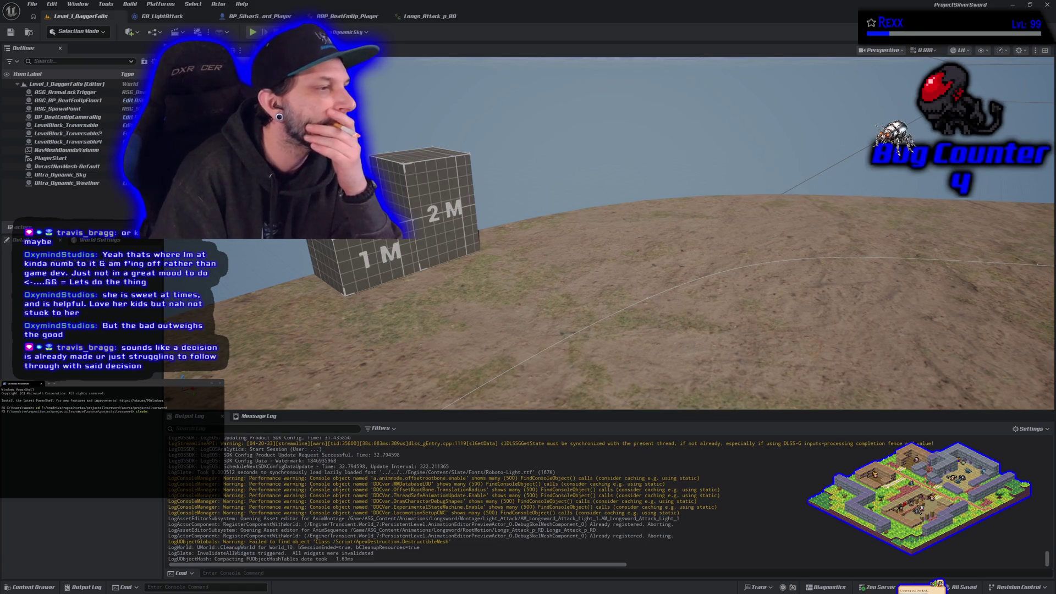
{"action": "key", "text": "Return"}
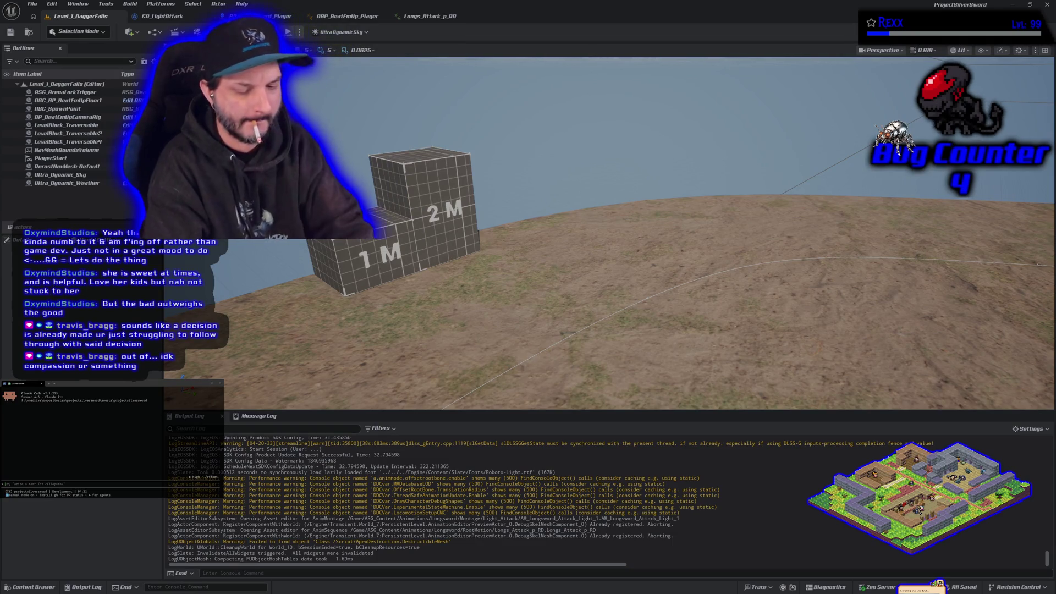
Step: Ask Claude to study the project and its Unreal documentation, then help fix a bug
{"action": "type", "text": "ou to a"}
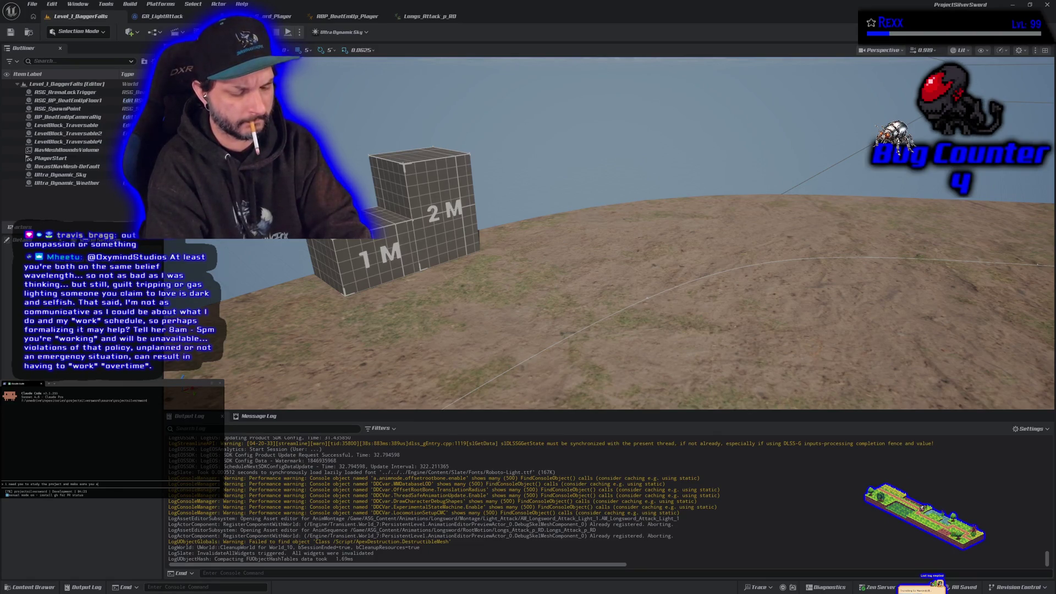
{"action": "type", "text": "am"}
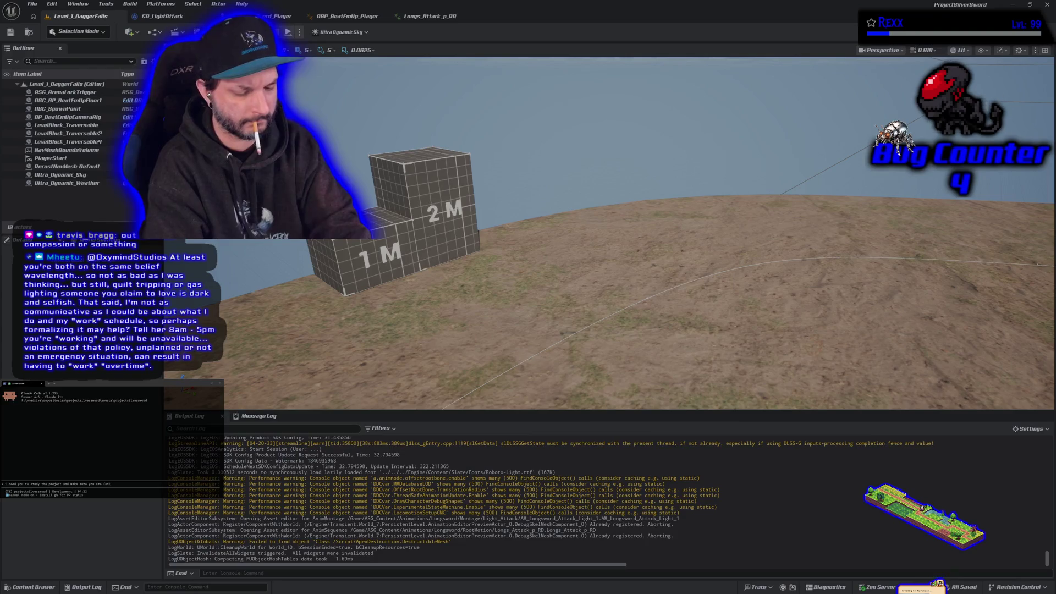
{"action": "type", "text": "iliar with it,"}
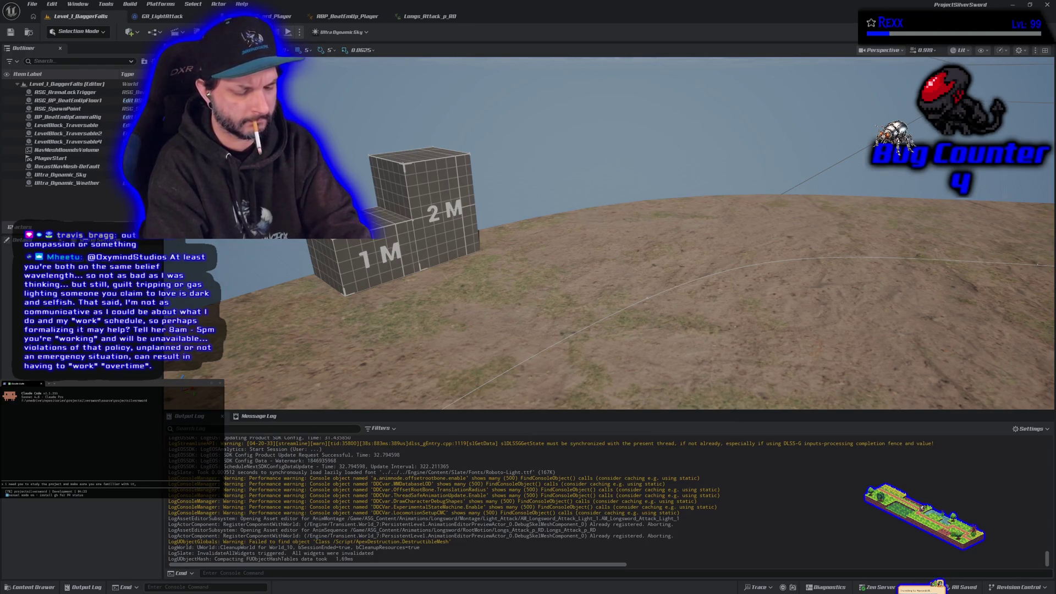
{"action": "type", "text": " we hav"}
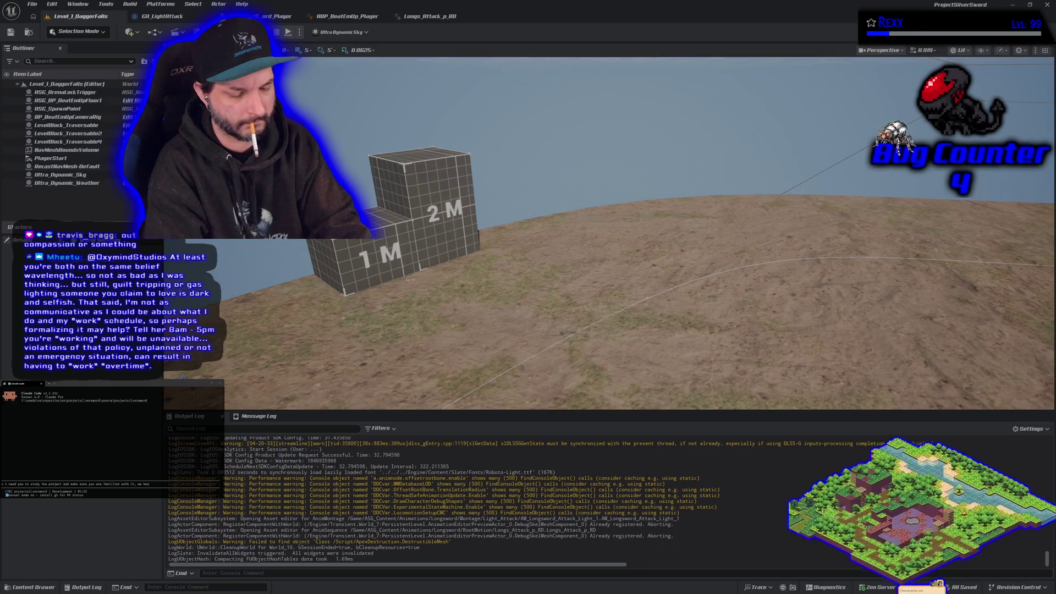
{"action": "type", "text": "e bugs to fi"}
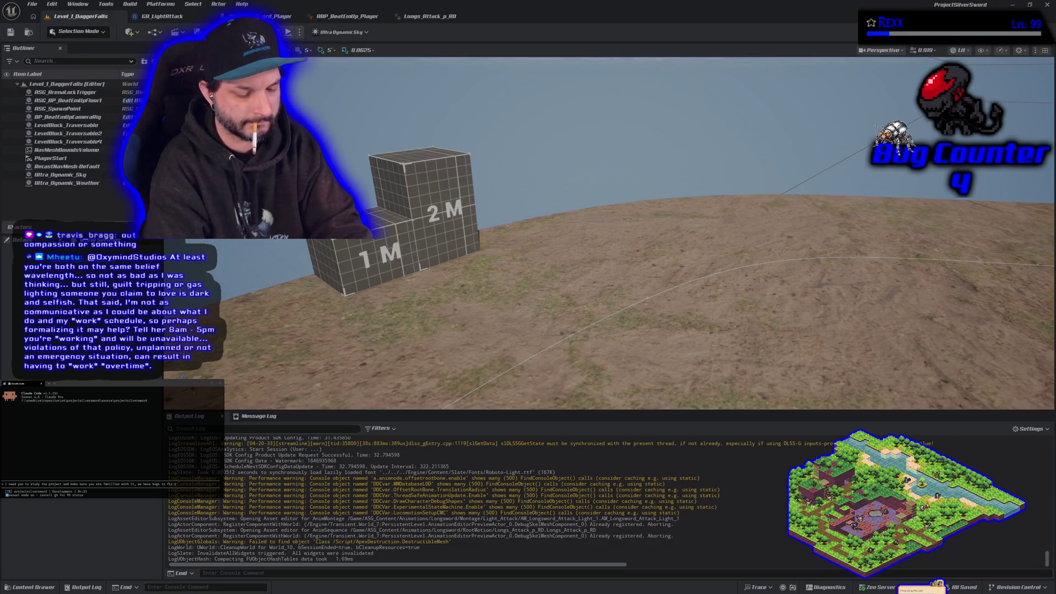
{"action": "key", "text": "ctrl+BackSpace"}
{"action": "key", "text": "ctrl+BackSpace"}
{"action": "key", "text": "ctrl+BackSpace"}
{"action": "type", "text": "a"}
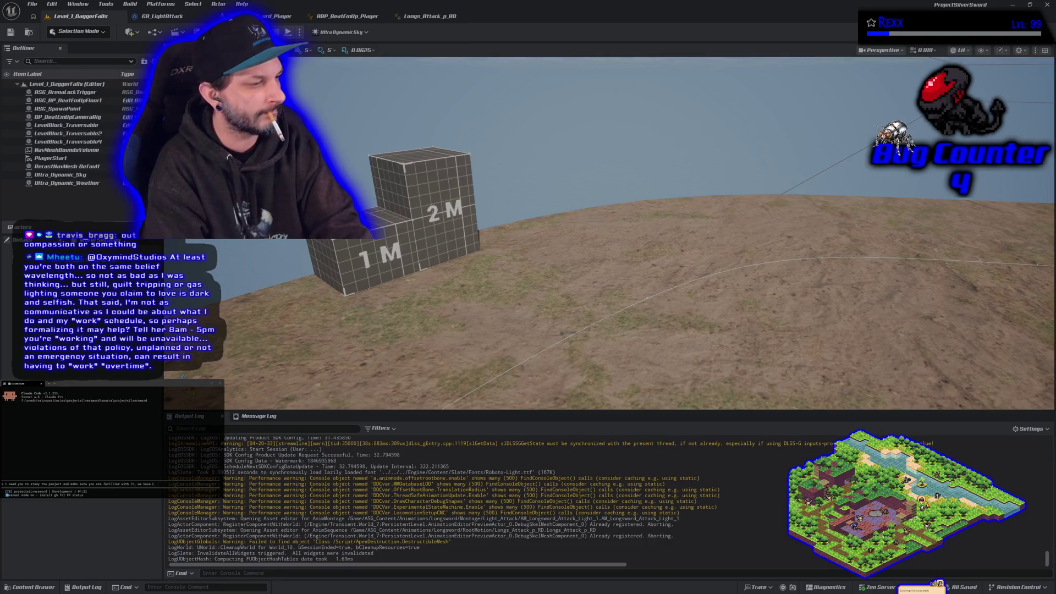
{"action": "type", "text": "b"}
{"action": "type", "text": "o fix that"}
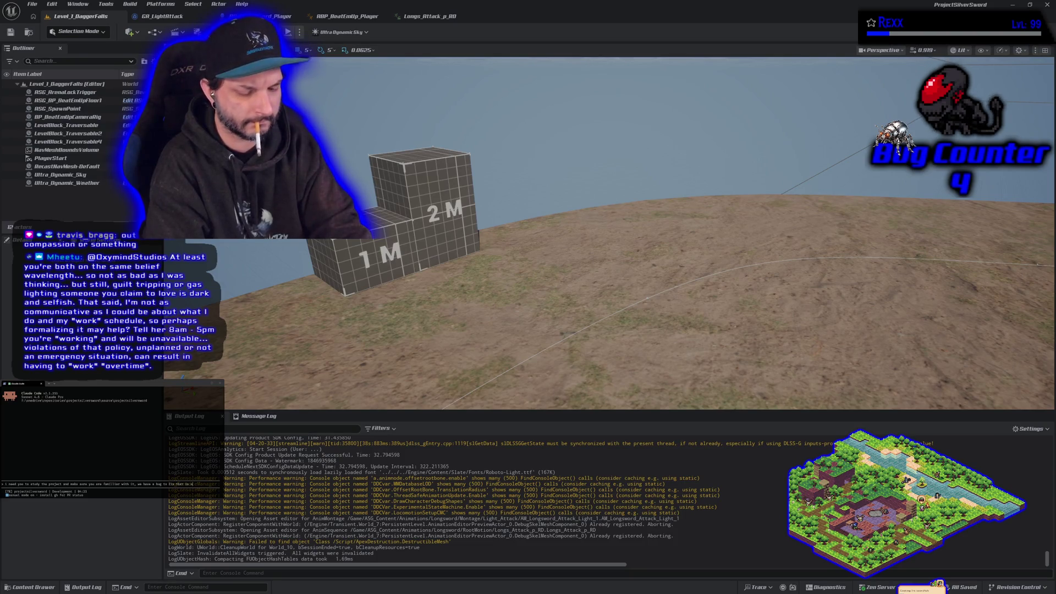
{"action": "type", "text": "am."}
{"action": "type", "text": "network"}
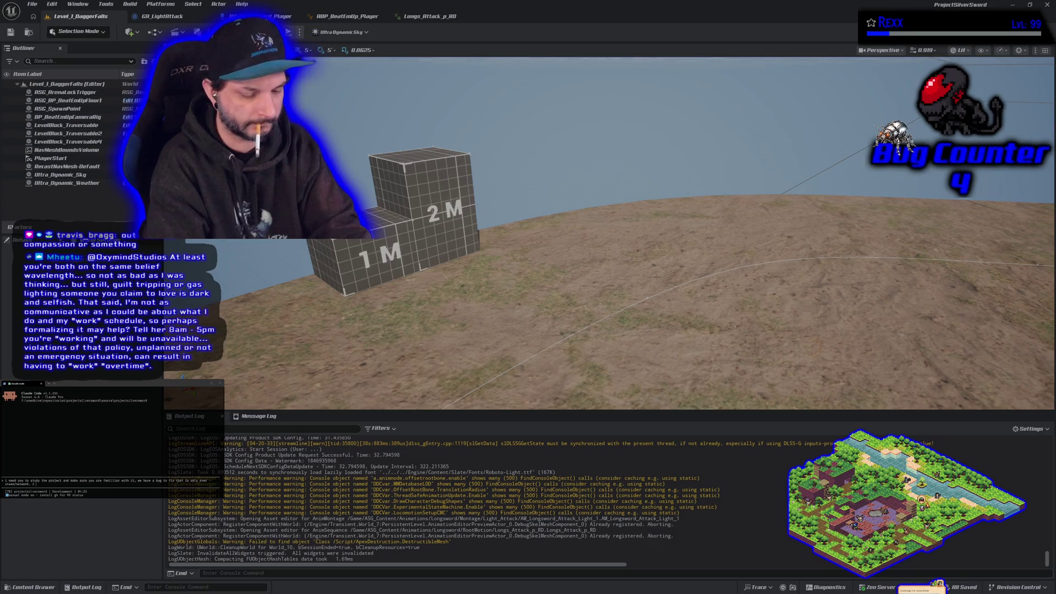
{"action": "type", "text": "to understand the ind"}
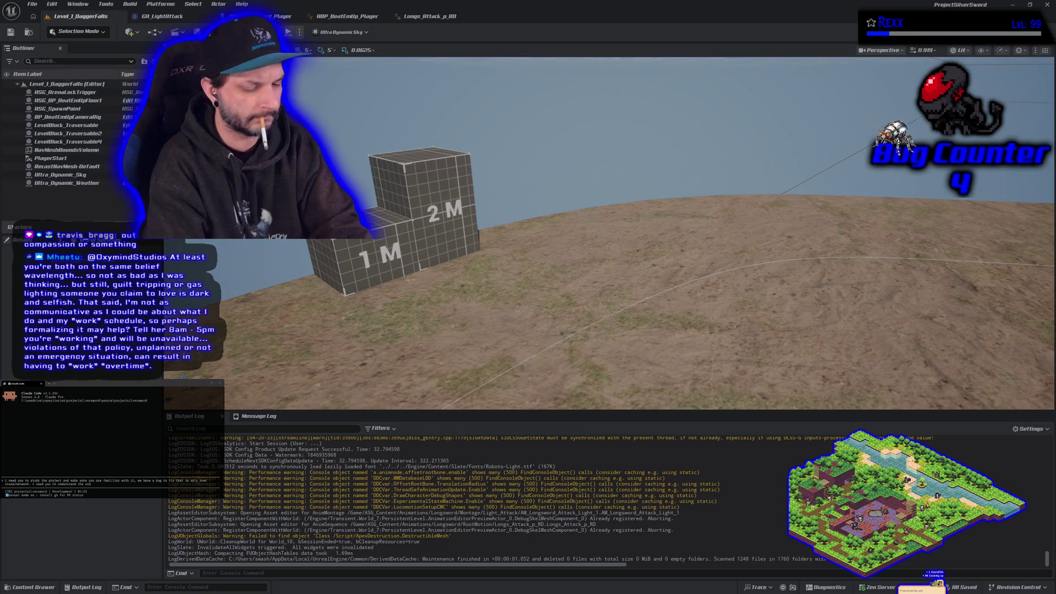
{"action": "type", "text": "ne do"}
{"action": "type", "text": "cument"}
{"action": "type", "text": "ation as we"}
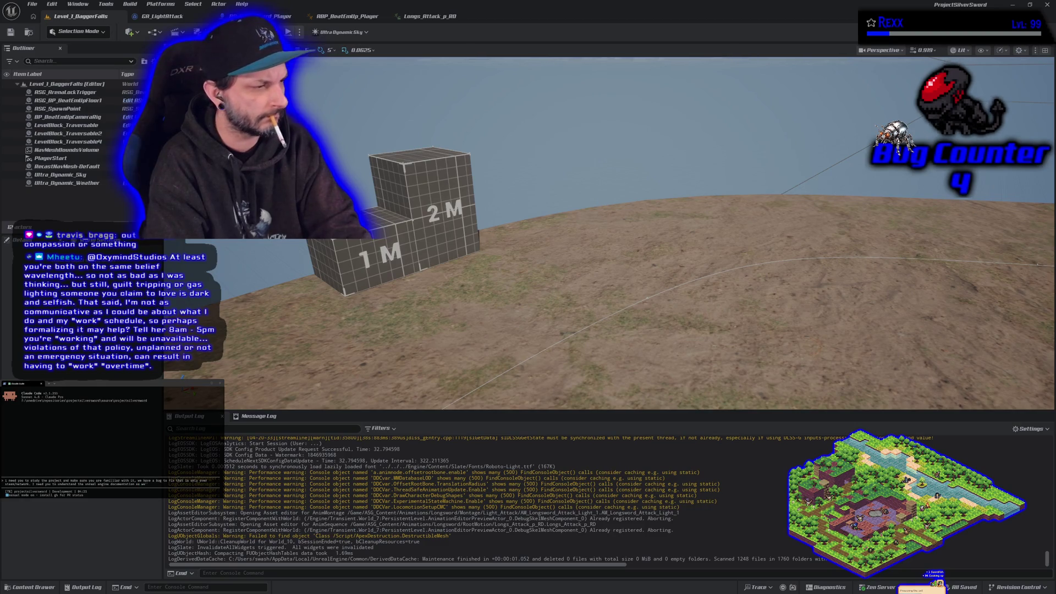
{"action": "type", "text": " you must b"}
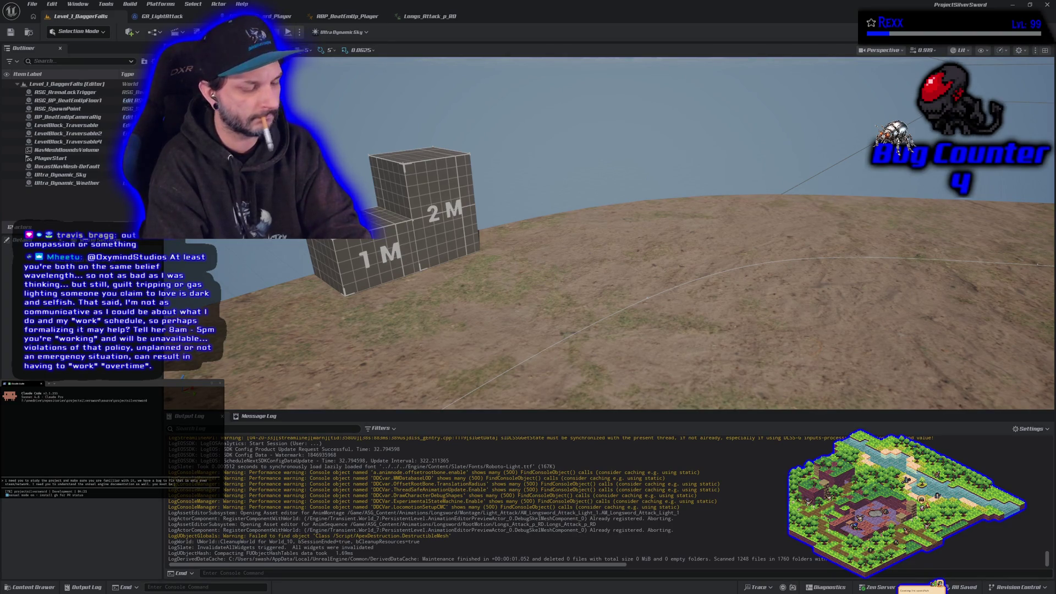
{"action": "type", "text": " expert"}
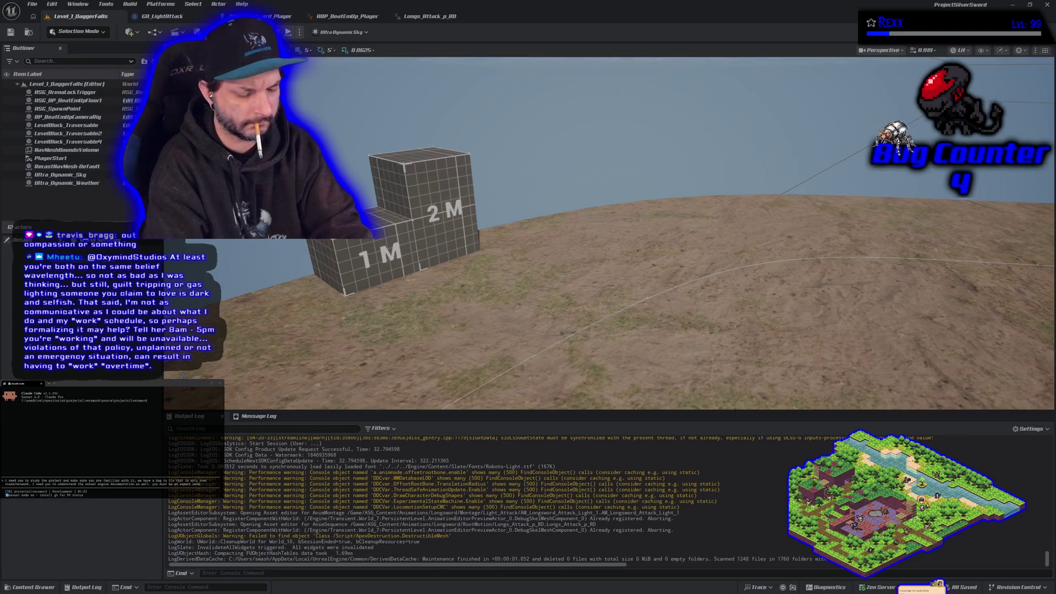
{"action": "type", "text": " and"}
{"action": "type", "text": "layer game dev"}
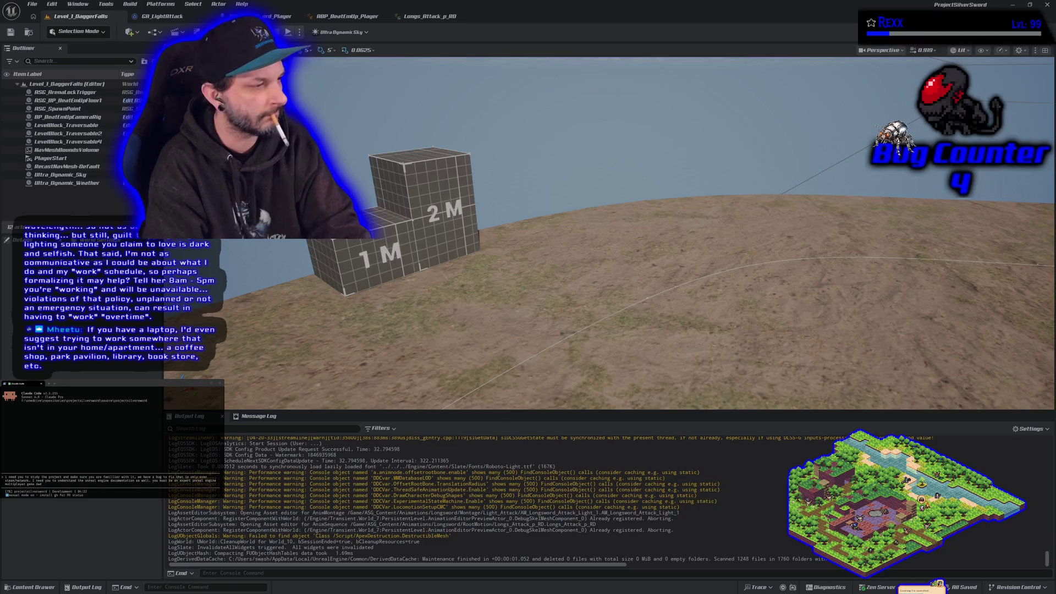
{"action": "type", "text": "bugger."}
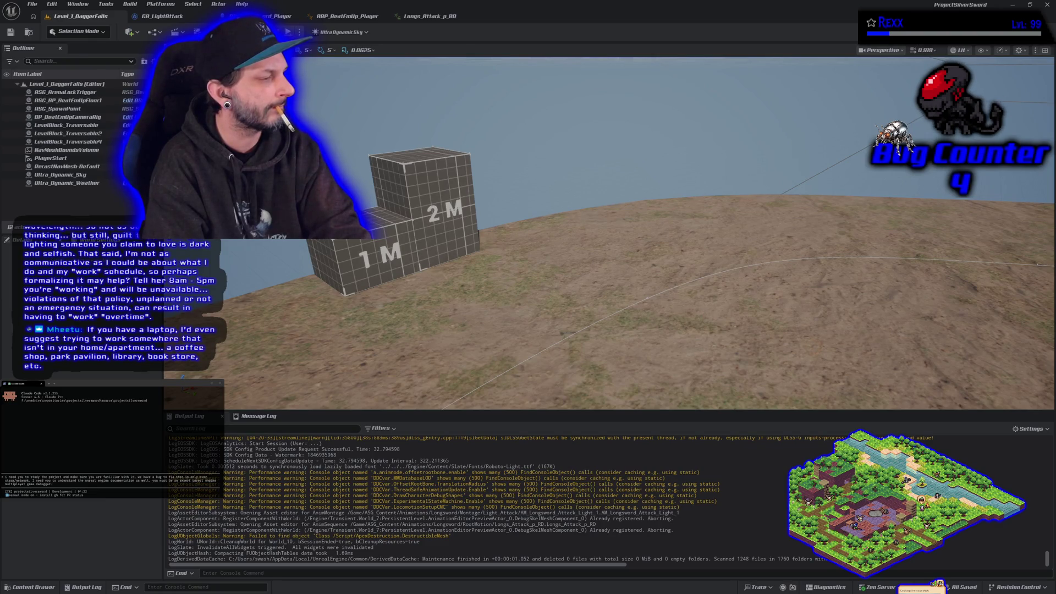
{"action": "key", "text": "Return"}
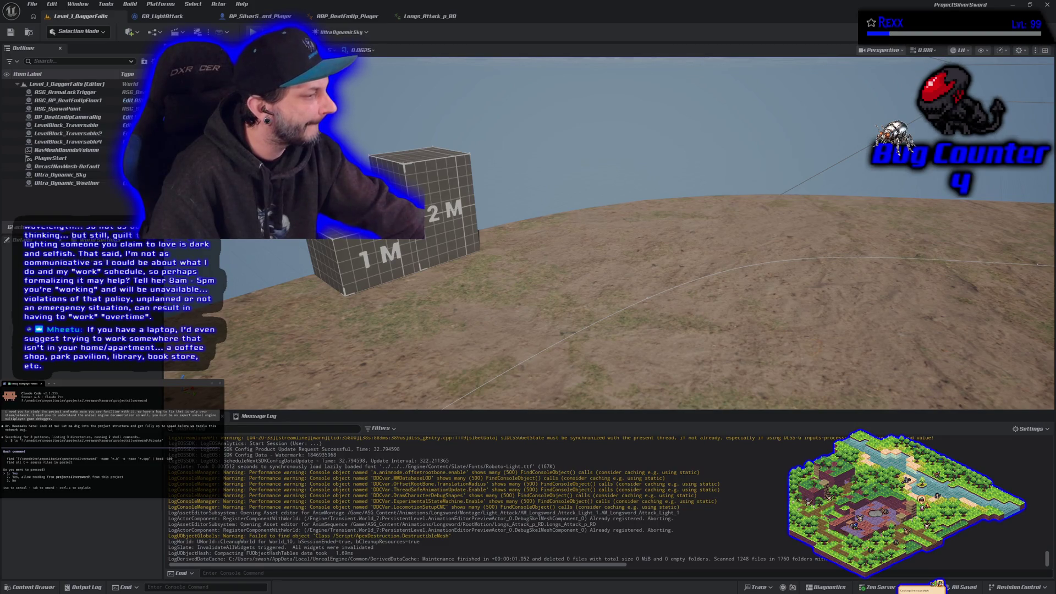
Step: Approve Claude's proposed Bash command for exploring the project's files
{"action": "key", "text": "Return"}
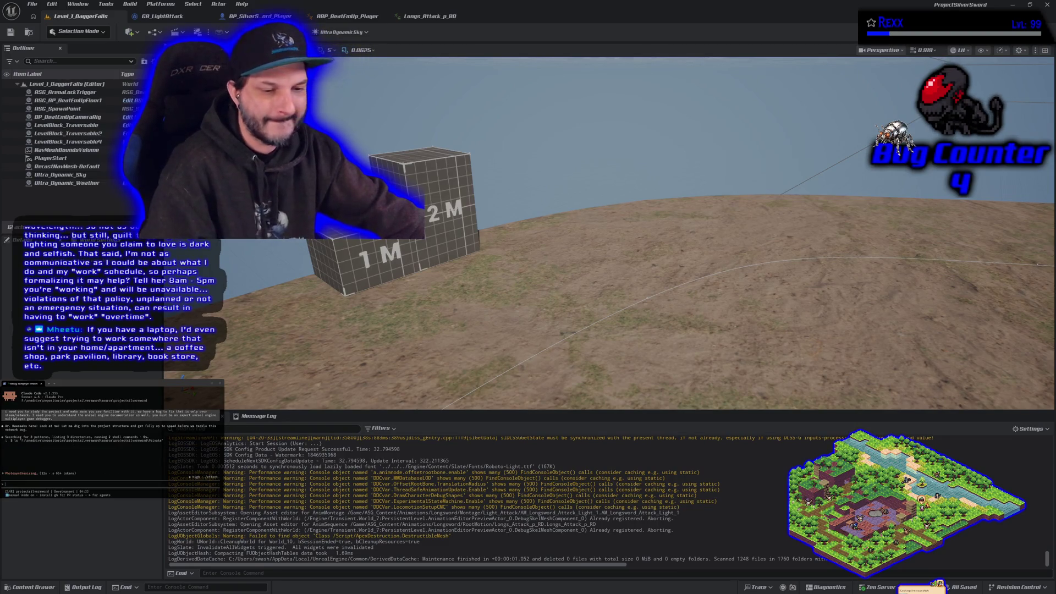
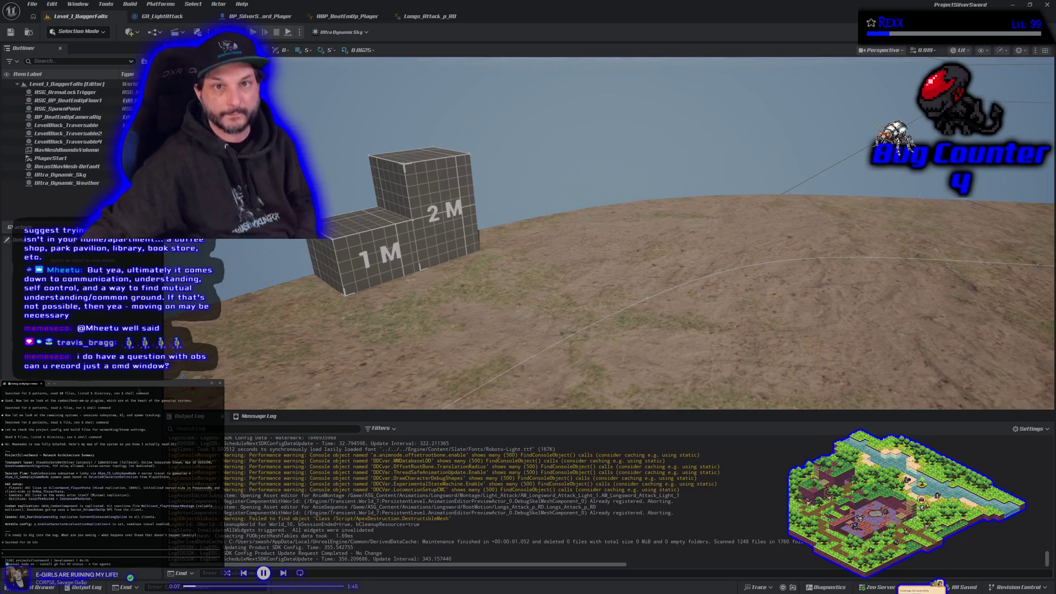
Step: Package Project Silver Sword for Windows from the Platforms menu
{"action": "left_click", "coordinate": [167, 5]}
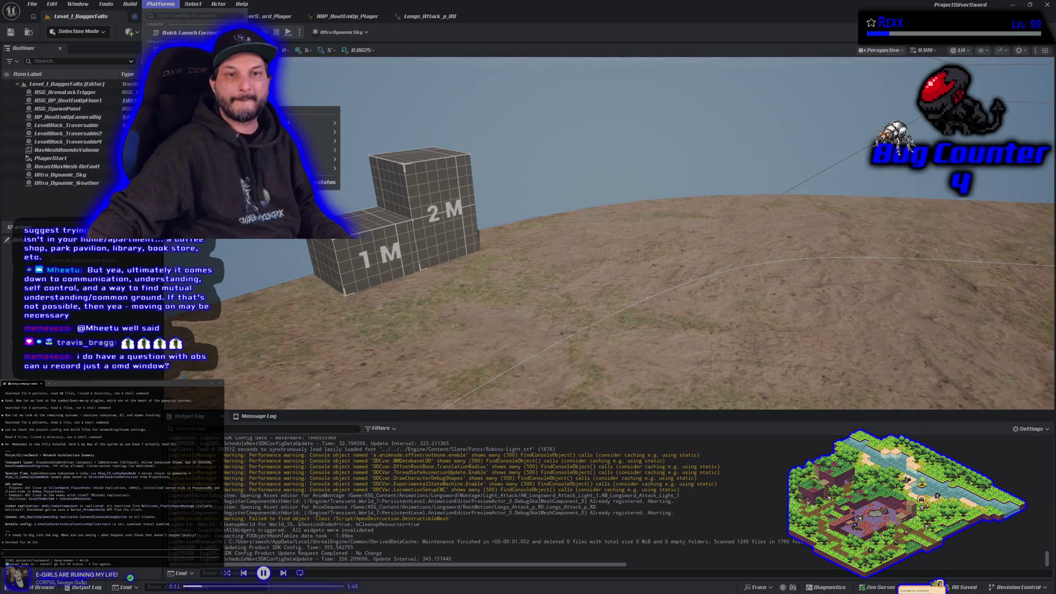
{"action": "mouse_move", "coordinate": [198, 87]}
{"action": "left_click", "coordinate": [292, 99]}
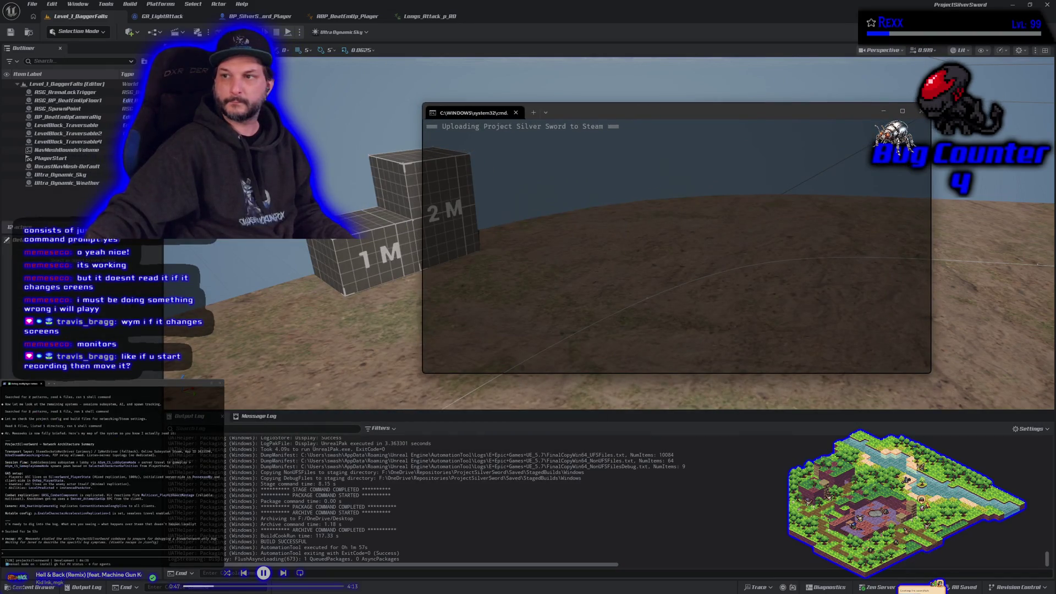
Step: Close Unreal Editor and bring the debug terminal and Steam upload window into view
{"action": "left_click", "coordinate": [1049, 5]}
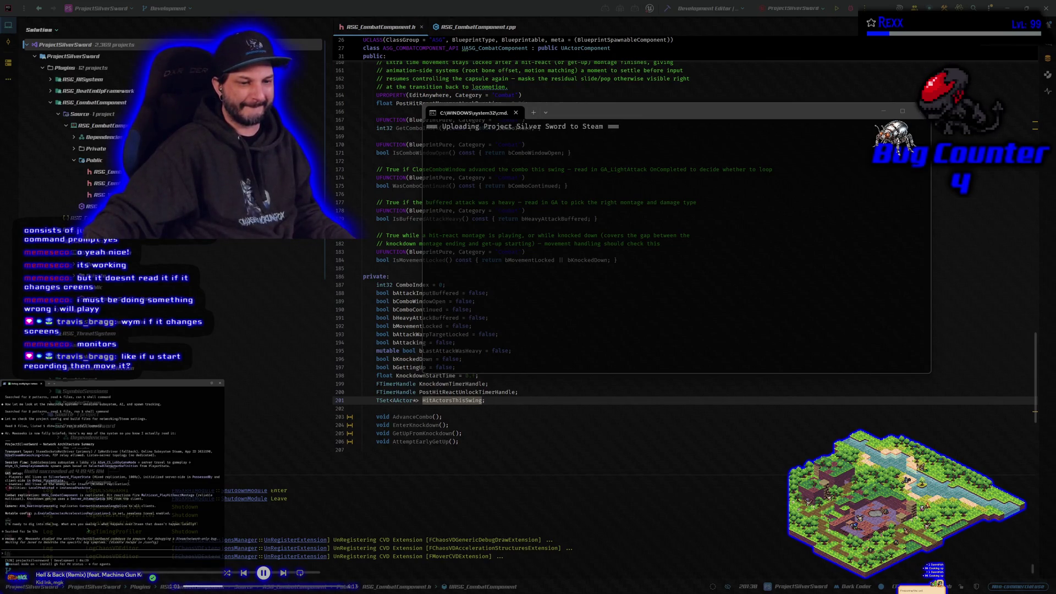
{"action": "left_click_drag", "start_coordinate": [0, 126], "coordinate": [0, 103]}
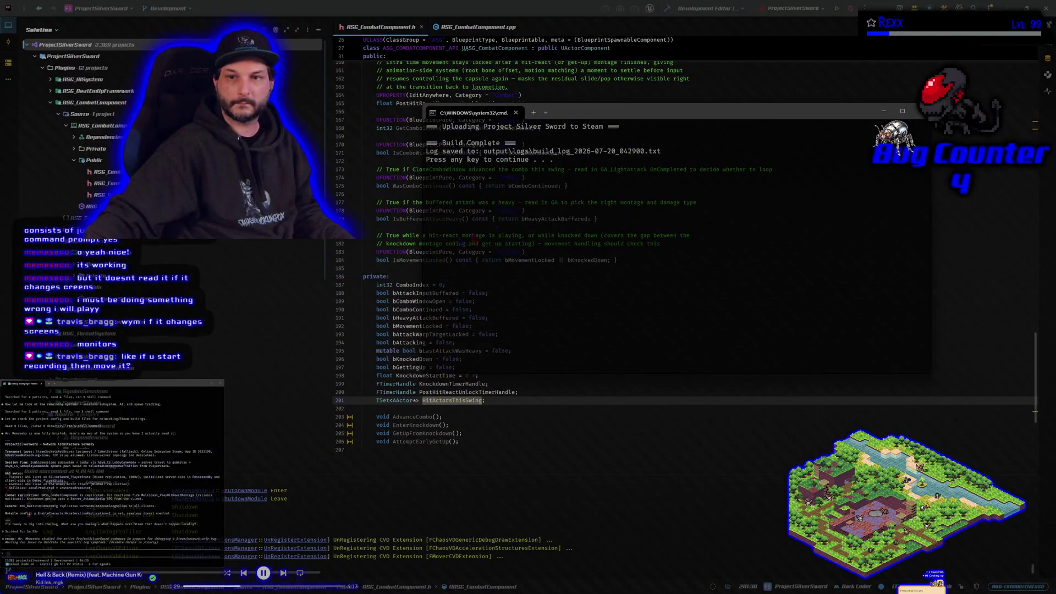
{"action": "left_click_drag", "start_coordinate": [646, 116], "coordinate": [576, 122]}
Step: Dismiss the finished Steam upload window
{"action": "key", "text": "Return"}
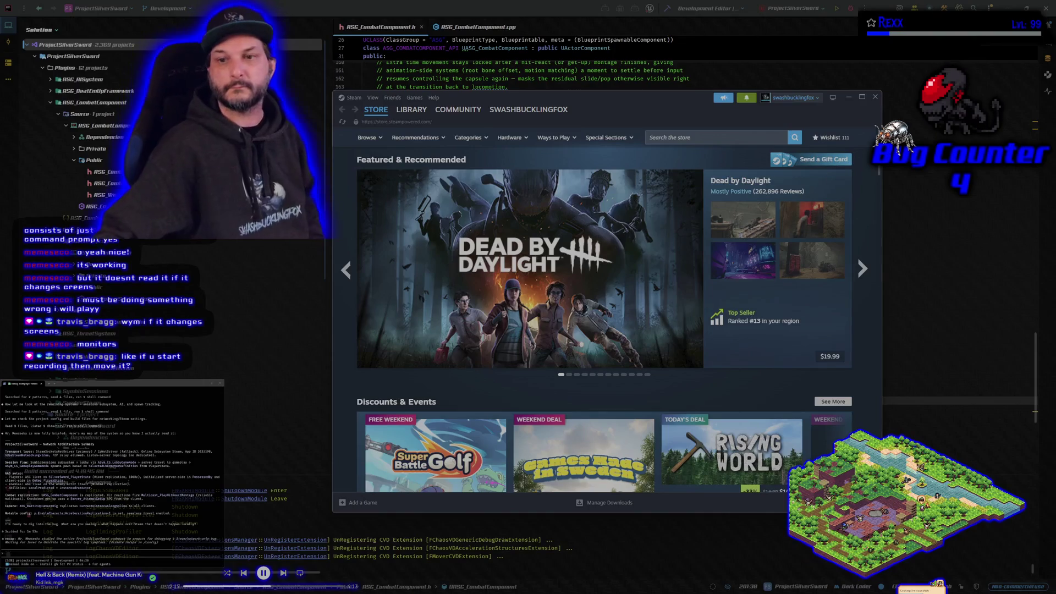
Step: Select Symbioverse Testing Environment in the Steam library
{"action": "left_click", "coordinate": [408, 117]}
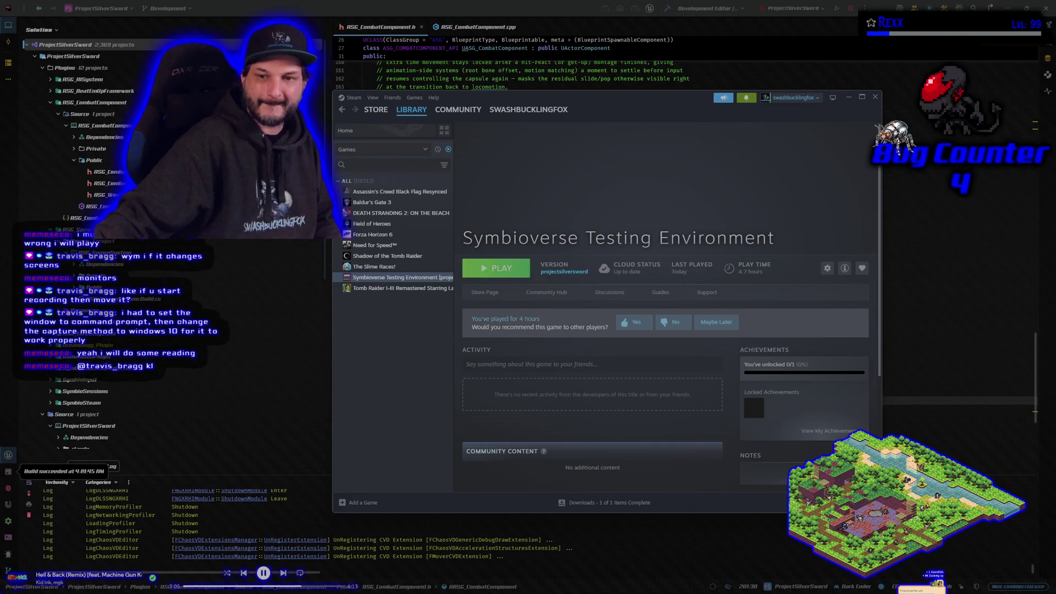
Step: Launch Symbioverse Testing Environment from Steam with PLAY
{"action": "left_click", "coordinate": [495, 267]}
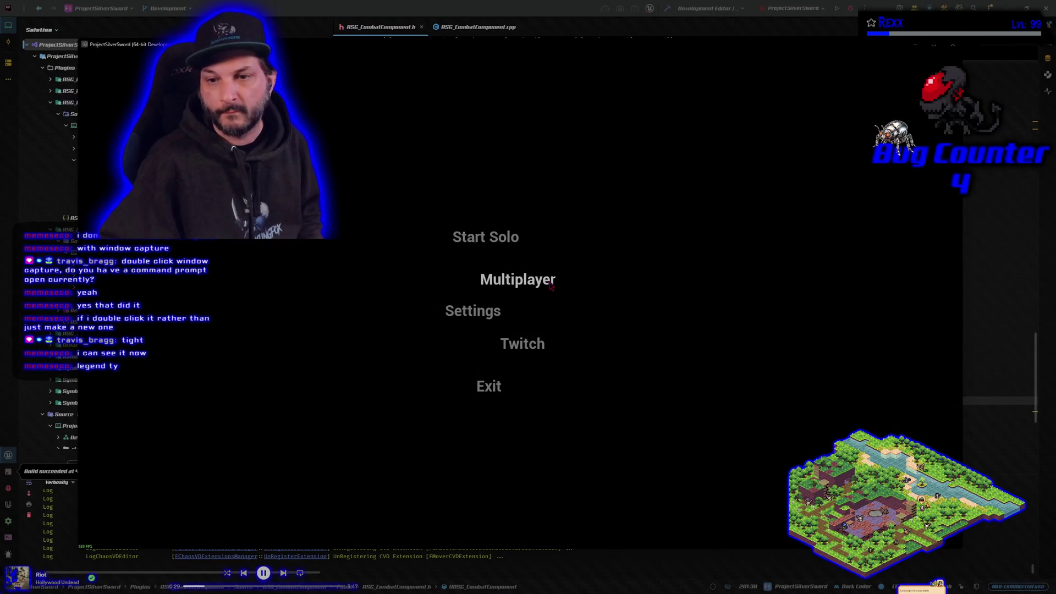
Step: Join the listed multiplayer session and lock in the Blue character
{"action": "left_click", "coordinate": [551, 284]}
{"action": "left_click", "coordinate": [495, 192]}
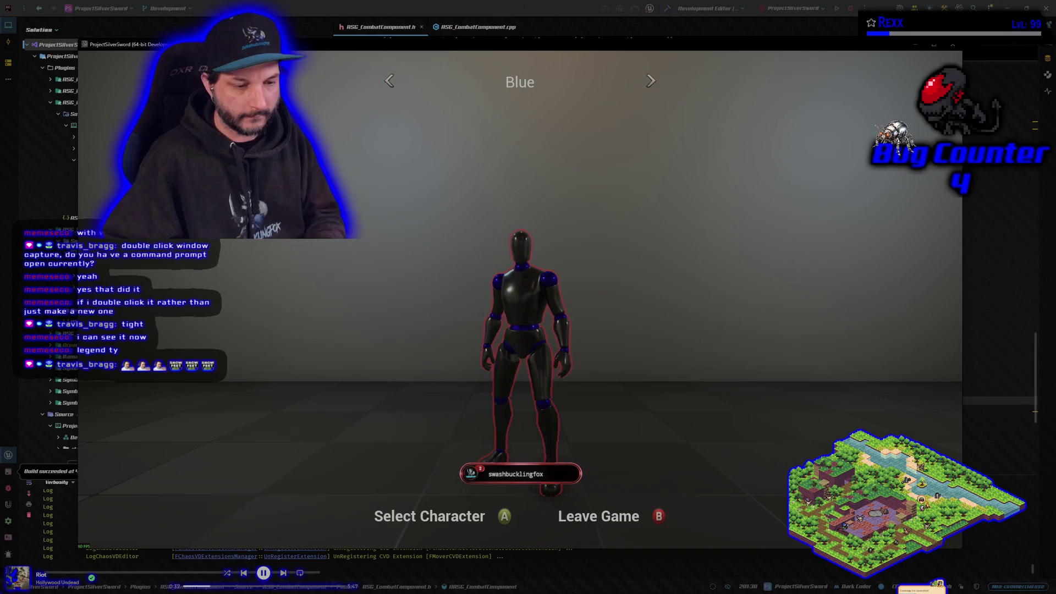
{"action": "key", "text": "Return"}
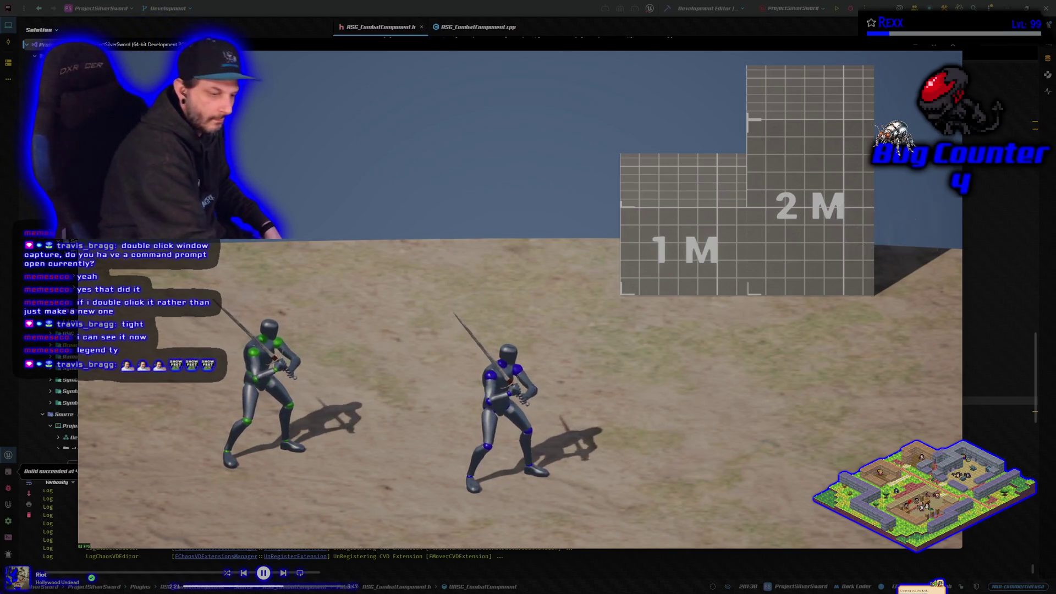
Step: Quit the running Project Silver Sword match back to Steam
{"action": "key", "text": "alt+F4"}
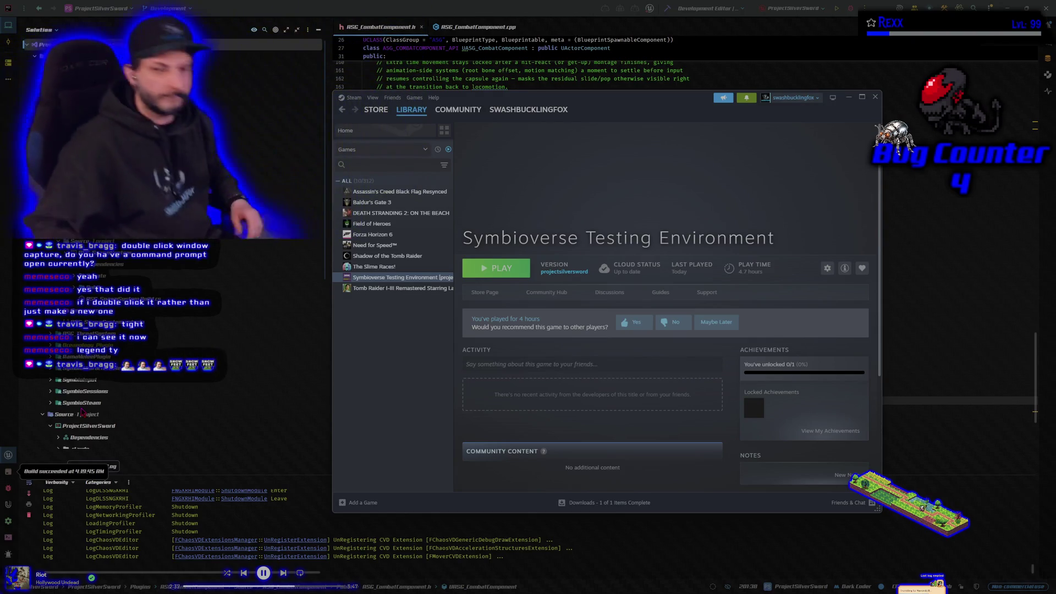
Step: Close Steam and type the combo-attack bug description into the Claude Code prompt
{"action": "left_click", "coordinate": [875, 97]}
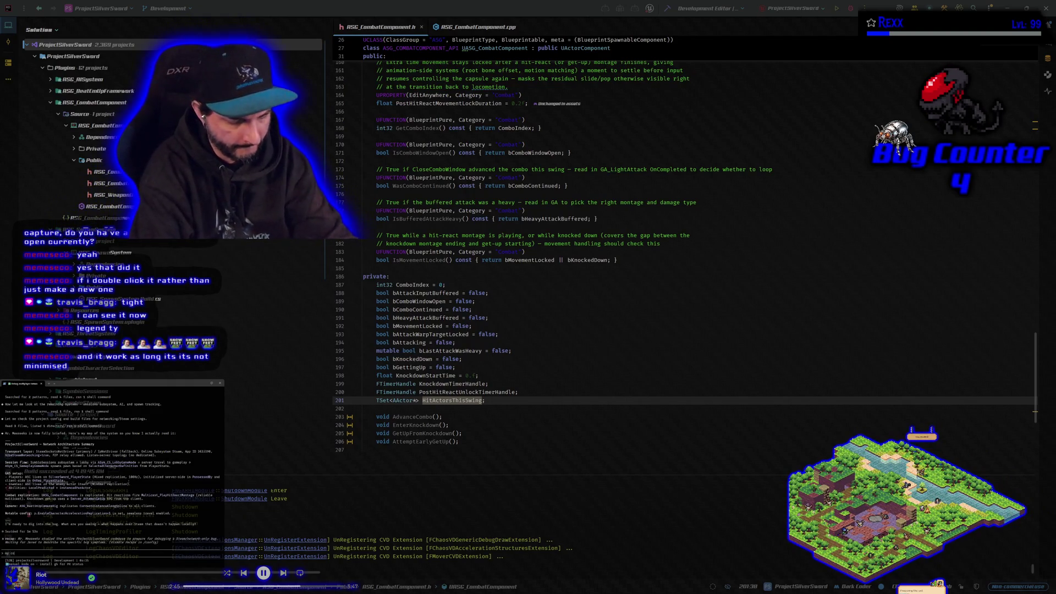
{"action": "type", "text": "mbo attacks"}
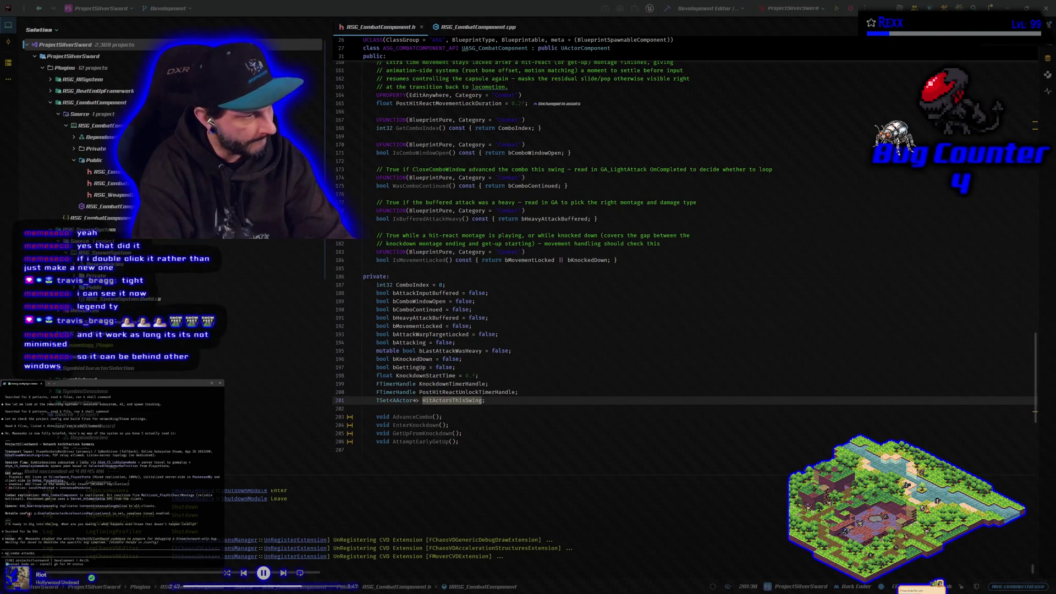
{"action": "type", "text": " ste not work"}
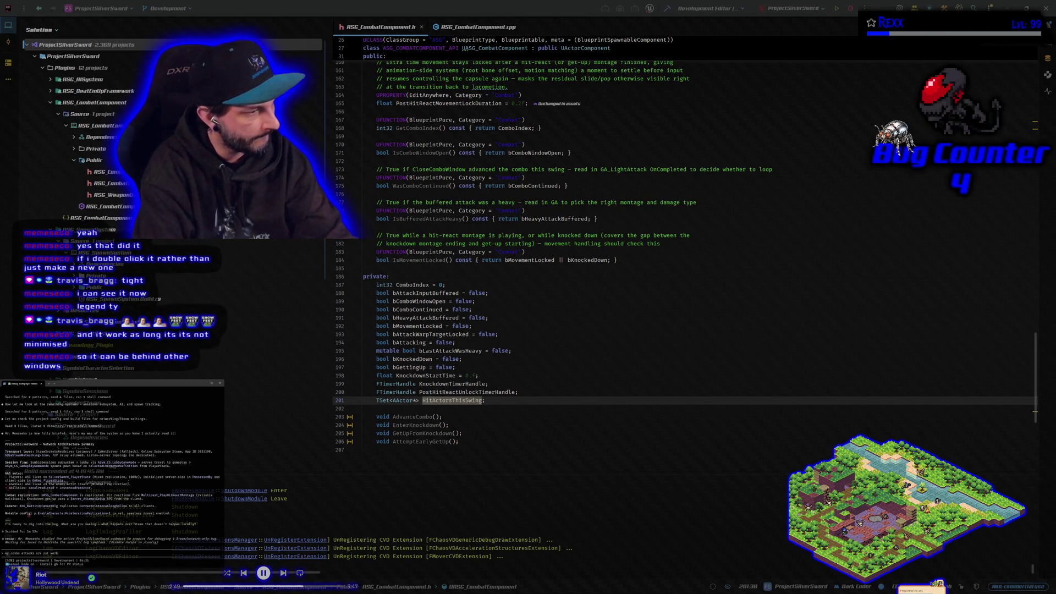
{"action": "type", "text": "ing correct"}
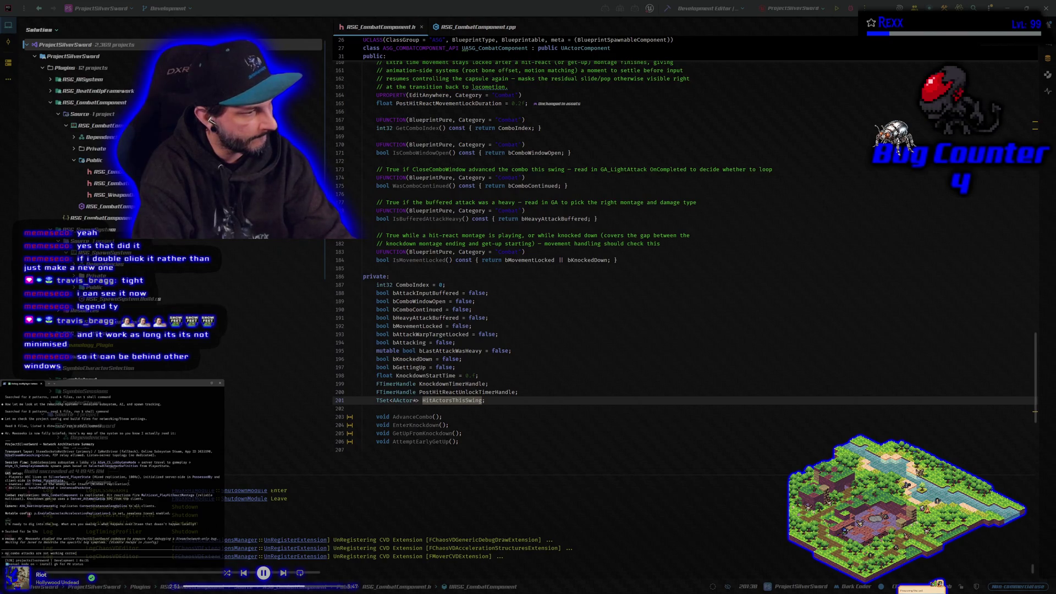
{"action": "type", "text": "ly."}
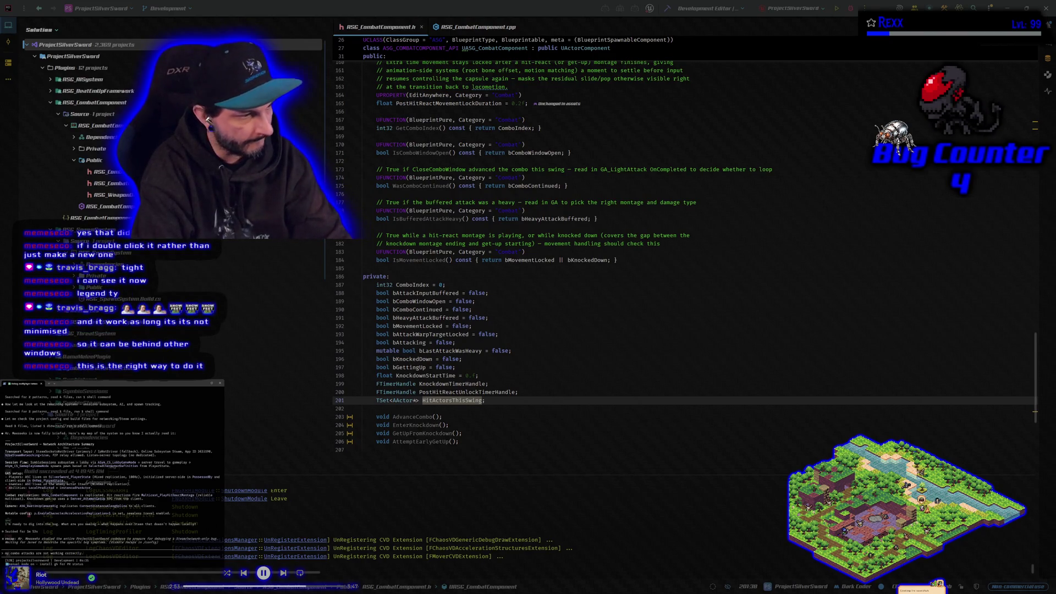
{"action": "type", "text": " sometimes we"}
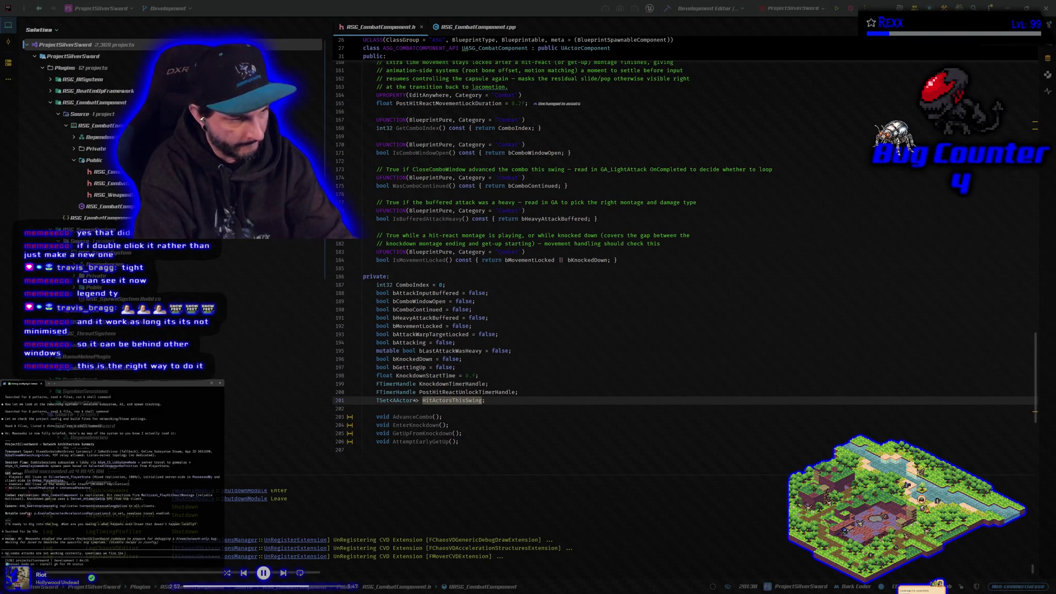
{"action": "type", "text": " t"}
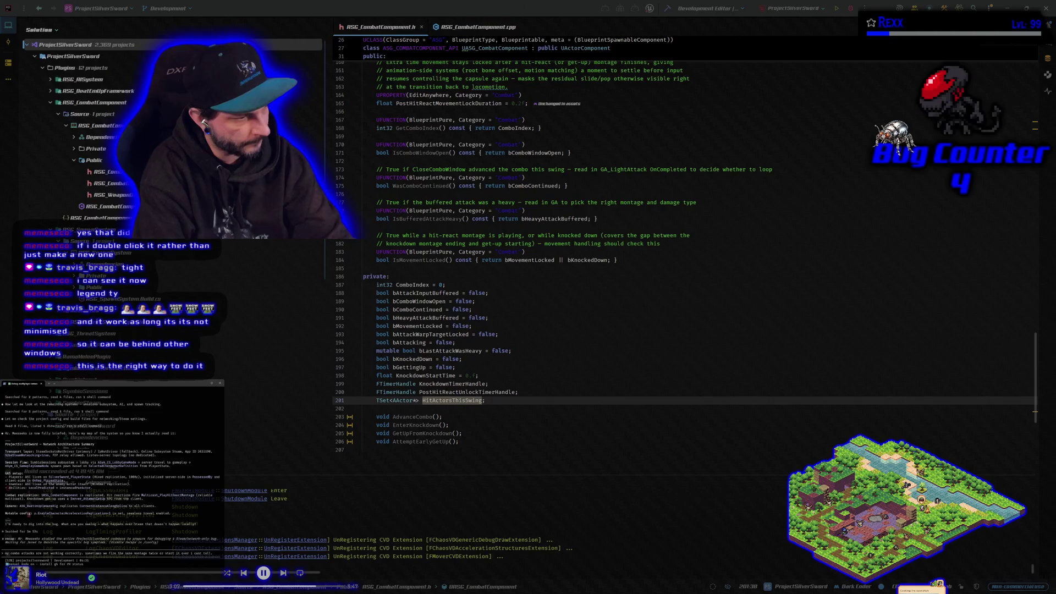
{"action": "type", "text": "his i"}
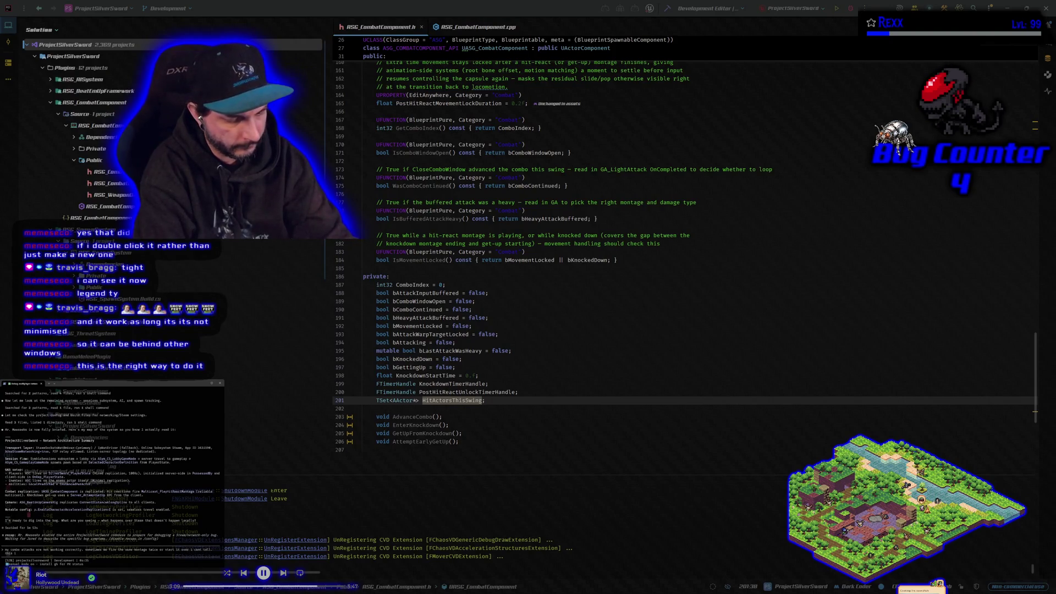
{"action": "type", "text": "s the client"}
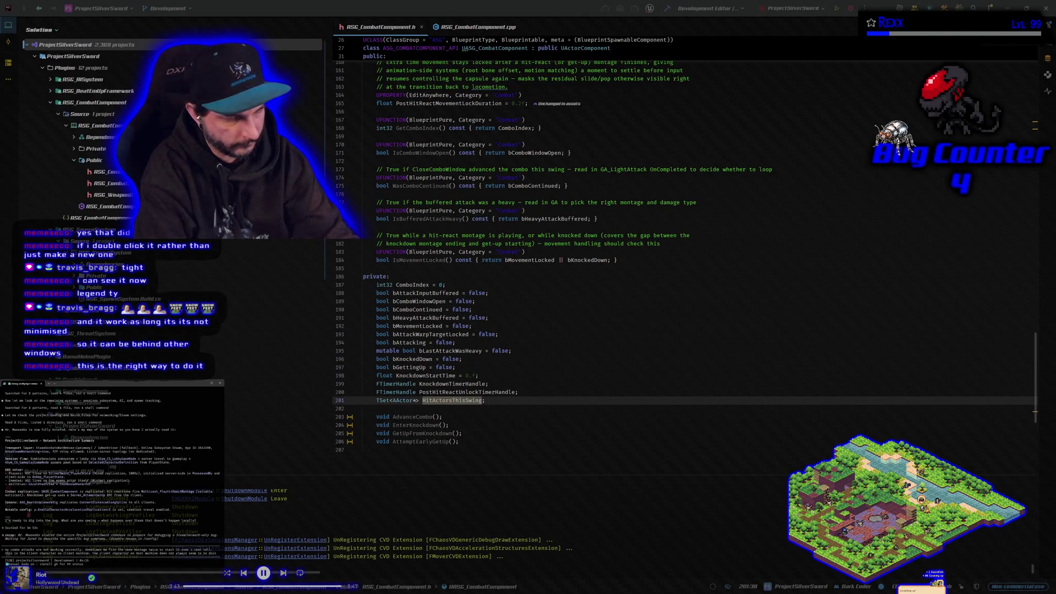
{"action": "type", "text": "g t"}
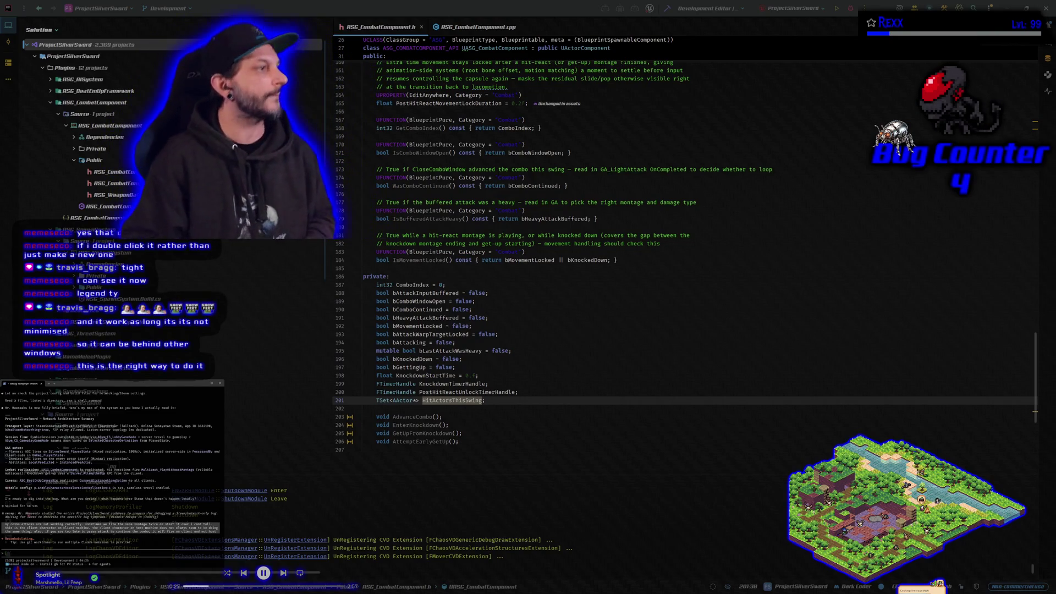
{"action": "scroll", "coordinate": [111, 466], "scroll_direction": "up", "scroll_amount": 2}
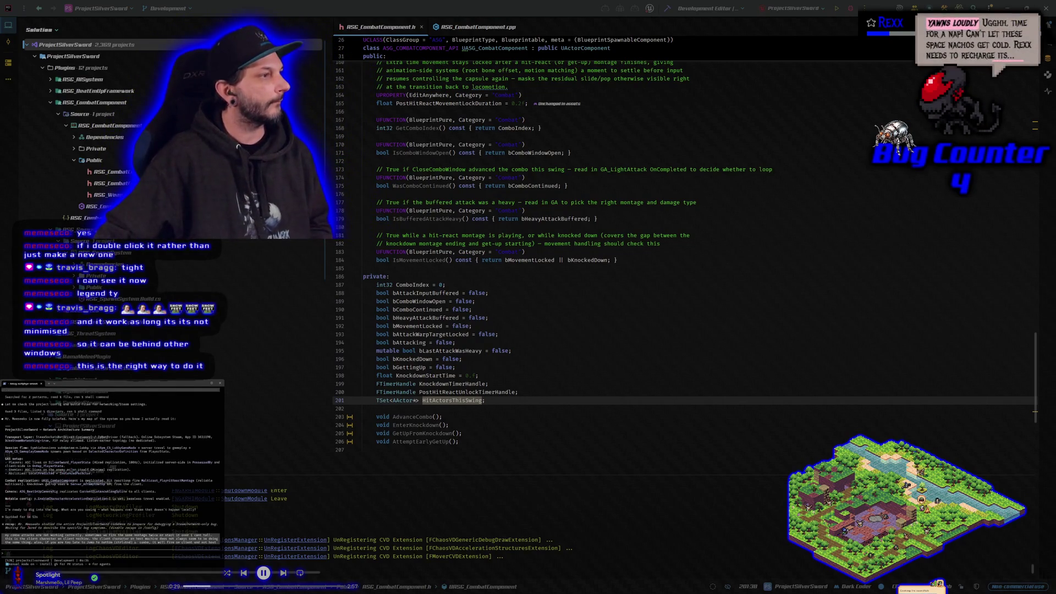
{"action": "scroll", "coordinate": [109, 468], "scroll_direction": "up", "scroll_amount": 3}
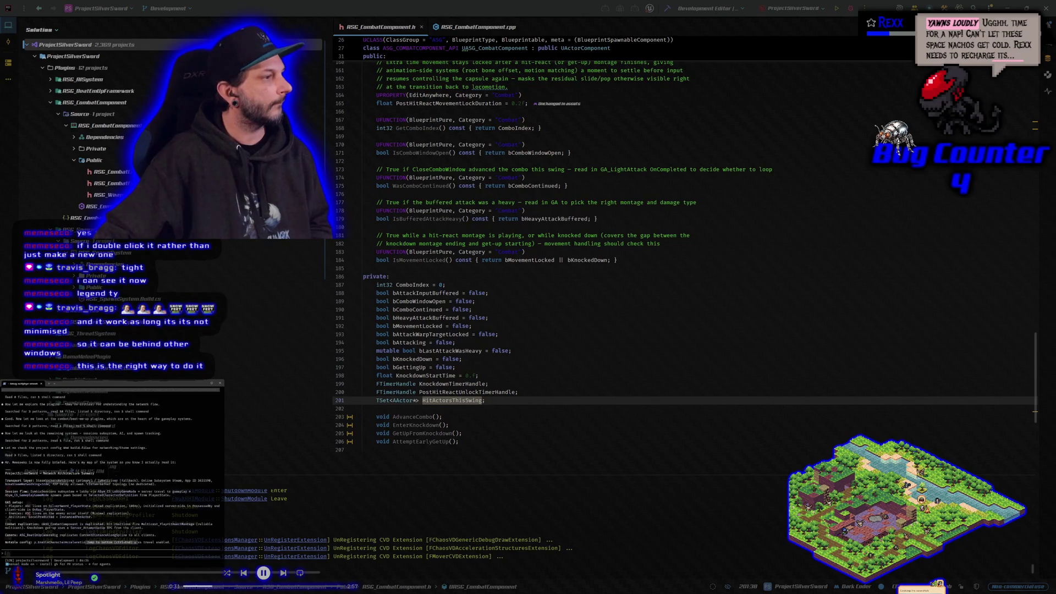
{"action": "scroll", "coordinate": [110, 467], "scroll_direction": "up", "scroll_amount": 2}
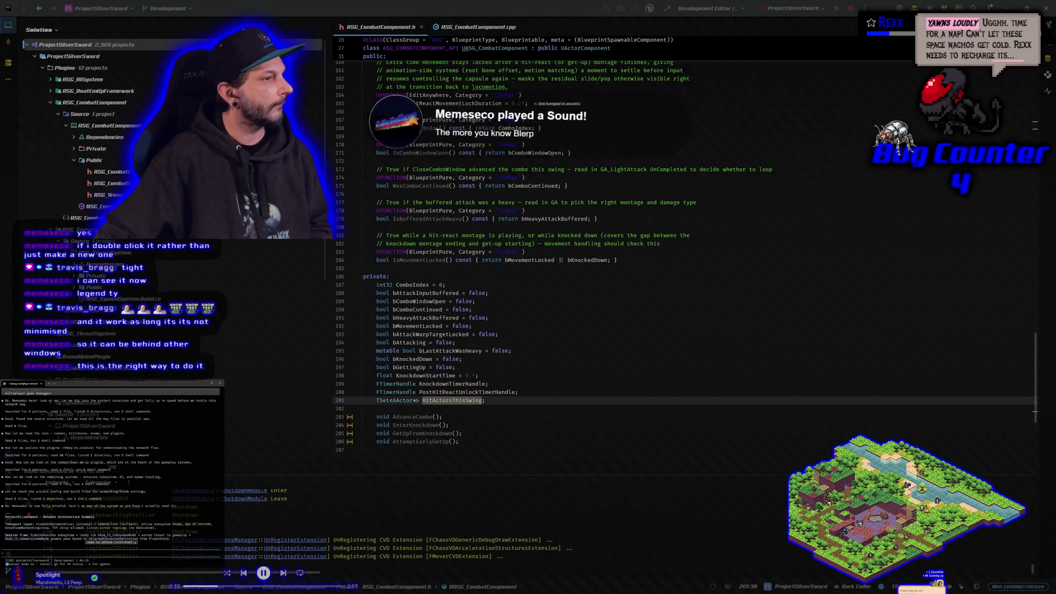
{"action": "scroll", "coordinate": [110, 468], "scroll_direction": "down", "scroll_amount": 9}
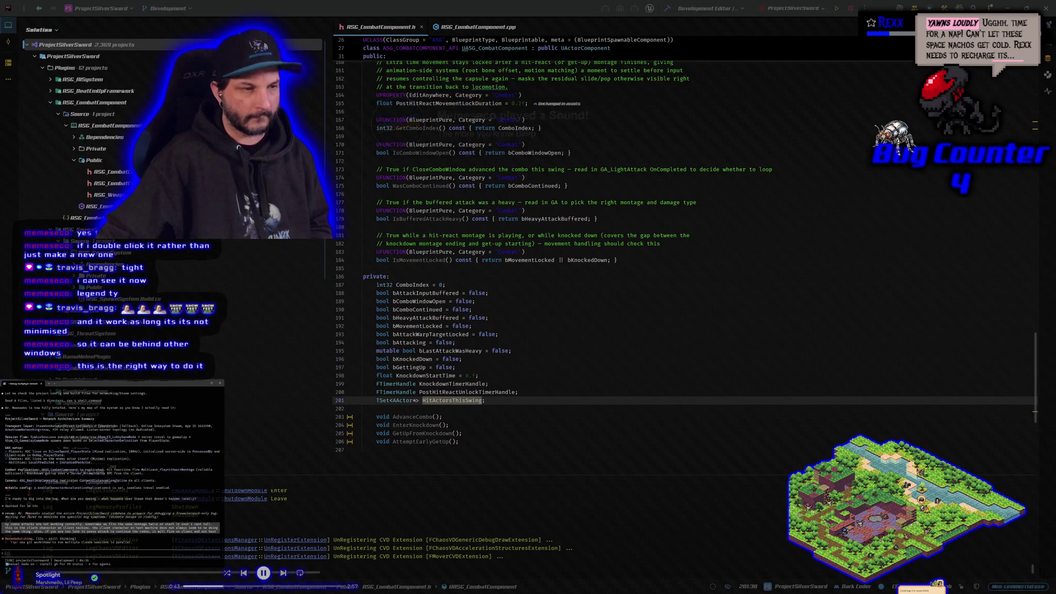
Step: Bring the Claude Code terminal into full view, then return to Rider
{"action": "left_click", "coordinate": [205, 384]}
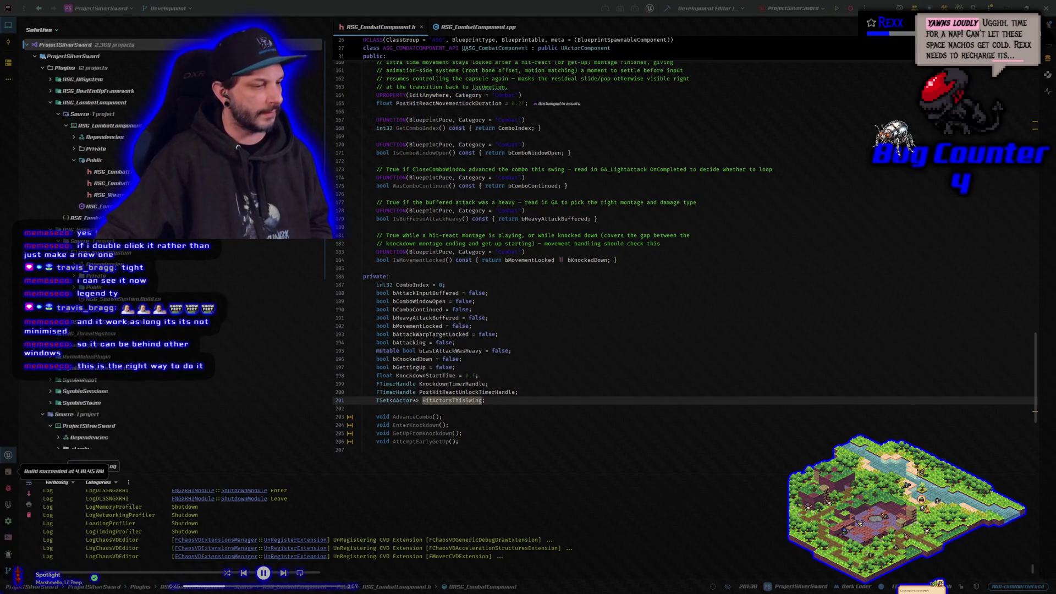
{"action": "key", "text": "alt+Tab"}
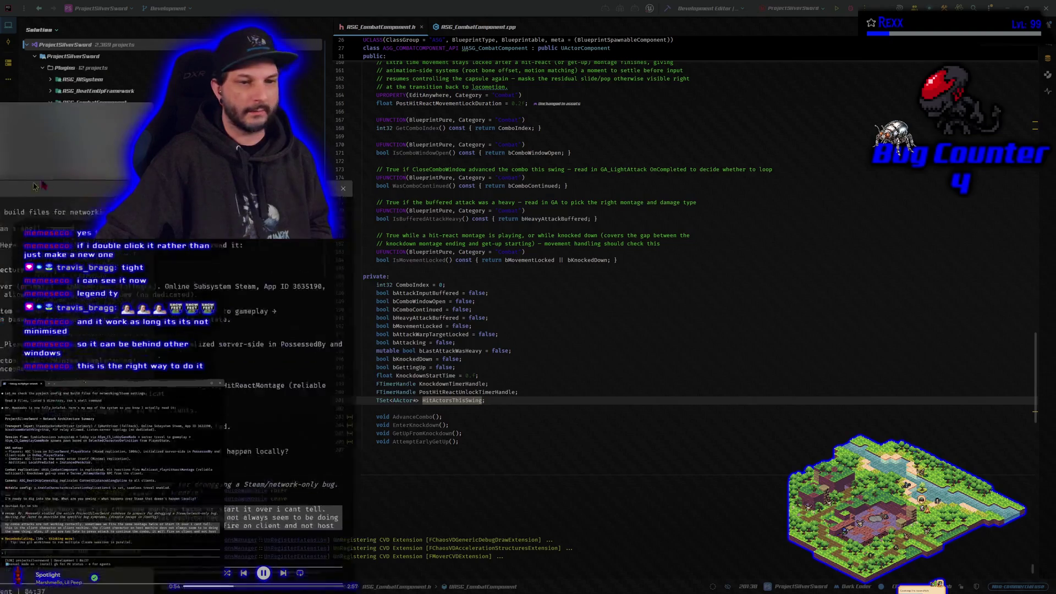
{"action": "mouse_move", "coordinate": [8, 62]}
{"action": "left_mouse_down"}
{"action": "mouse_move", "coordinate": [90, 34]}
{"action": "mouse_move", "coordinate": [504, 50]}
{"action": "mouse_move", "coordinate": [550, 81]}
{"action": "mouse_move", "coordinate": [539, 79]}
{"action": "mouse_move", "coordinate": [565, 54]}
{"action": "mouse_move", "coordinate": [471, 35]}
{"action": "mouse_move", "coordinate": [469, 22]}
{"action": "mouse_move", "coordinate": [459, 146]}
{"action": "mouse_move", "coordinate": [271, 113]}
{"action": "mouse_move", "coordinate": [452, 92]}
{"action": "mouse_move", "coordinate": [504, 66]}
{"action": "mouse_move", "coordinate": [519, 111]}
{"action": "mouse_move", "coordinate": [519, 76]}
{"action": "mouse_move", "coordinate": [559, 156]}
{"action": "mouse_move", "coordinate": [626, 118]}
{"action": "mouse_move", "coordinate": [618, 122]}
{"action": "left_mouse_up"}
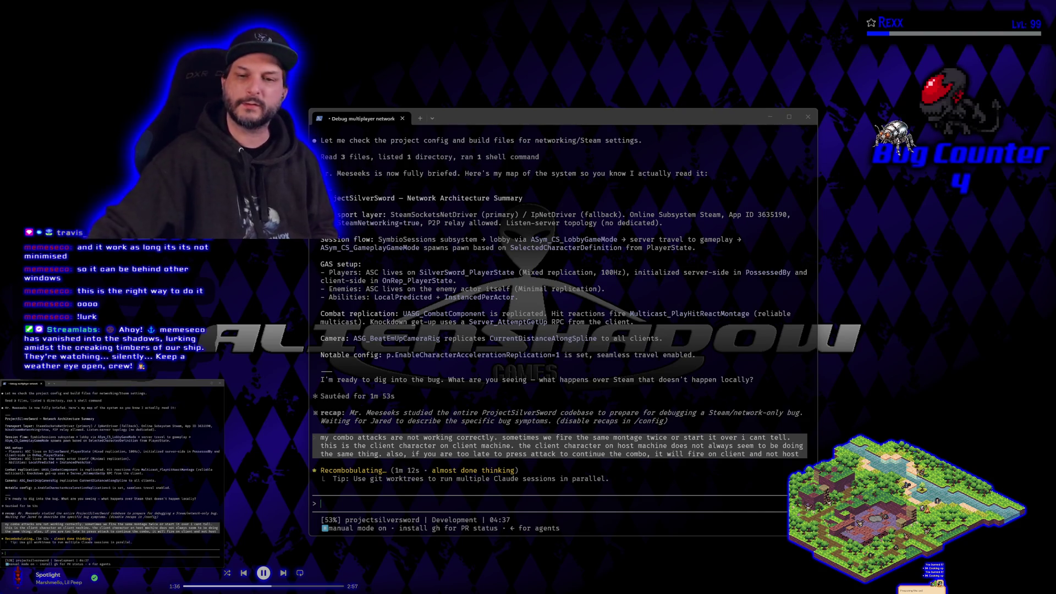
{"action": "key", "text": "alt+Tab"}
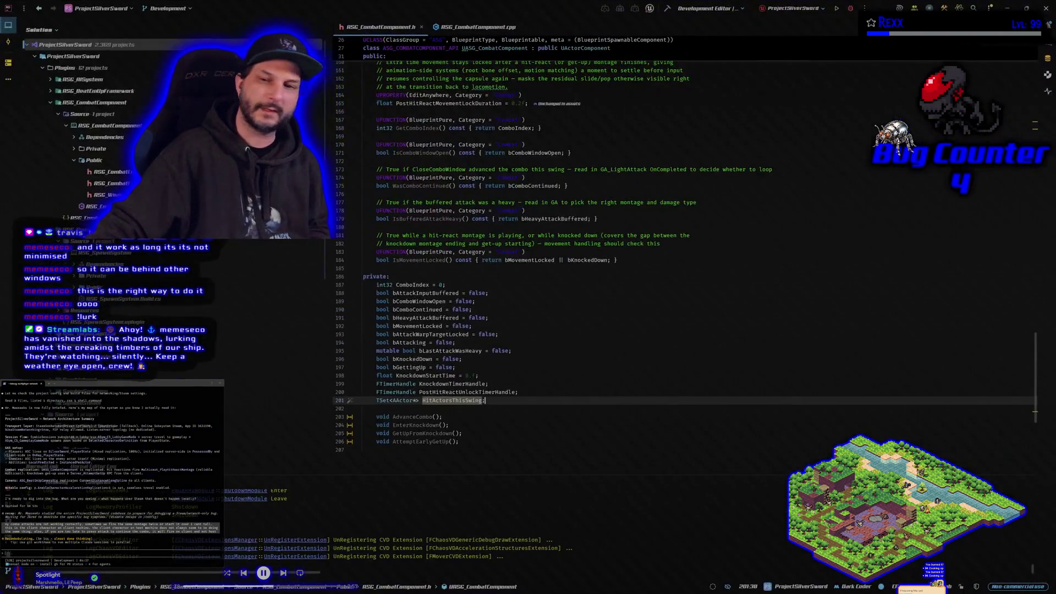
Step: Check the Claude Code terminal, then build the selected projects in Rider
{"action": "key", "text": "alt+Tab"}
{"action": "key", "text": "alt+Tab"}
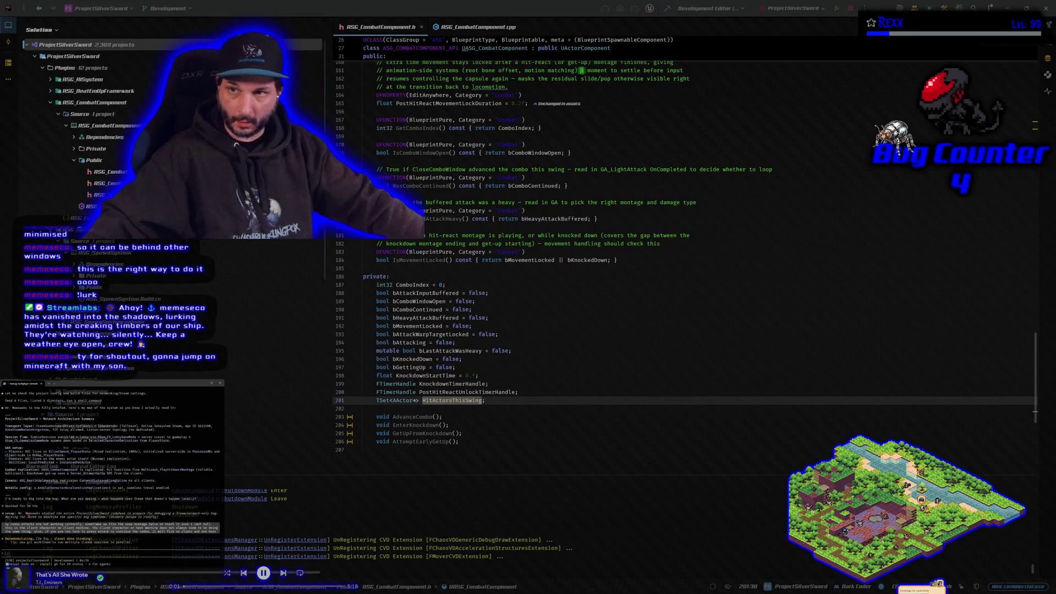
{"action": "left_click", "coordinate": [850, 8]}
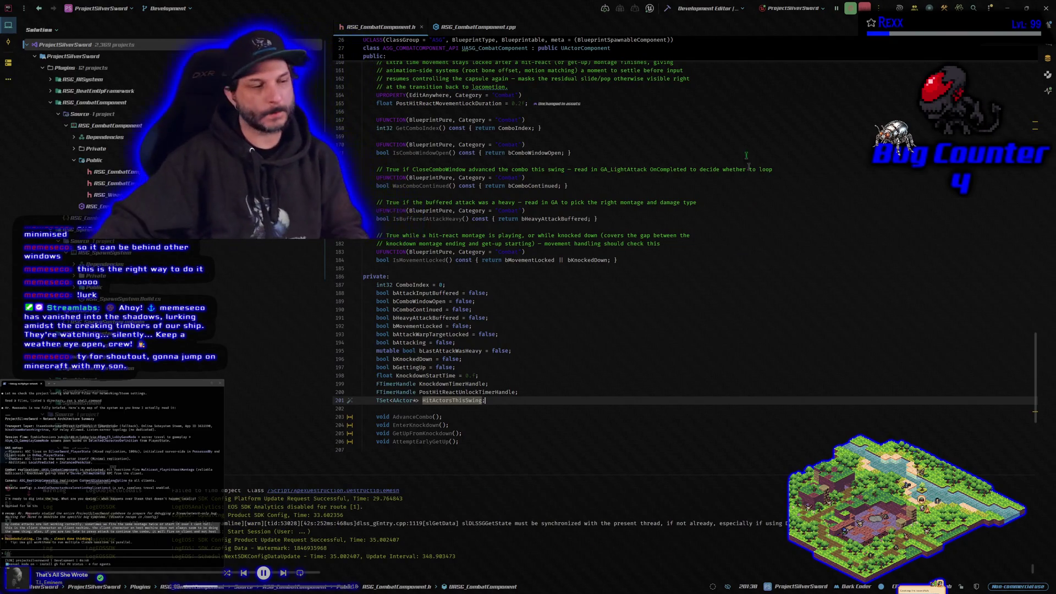
{"action": "key", "text": "alt+Tab"}
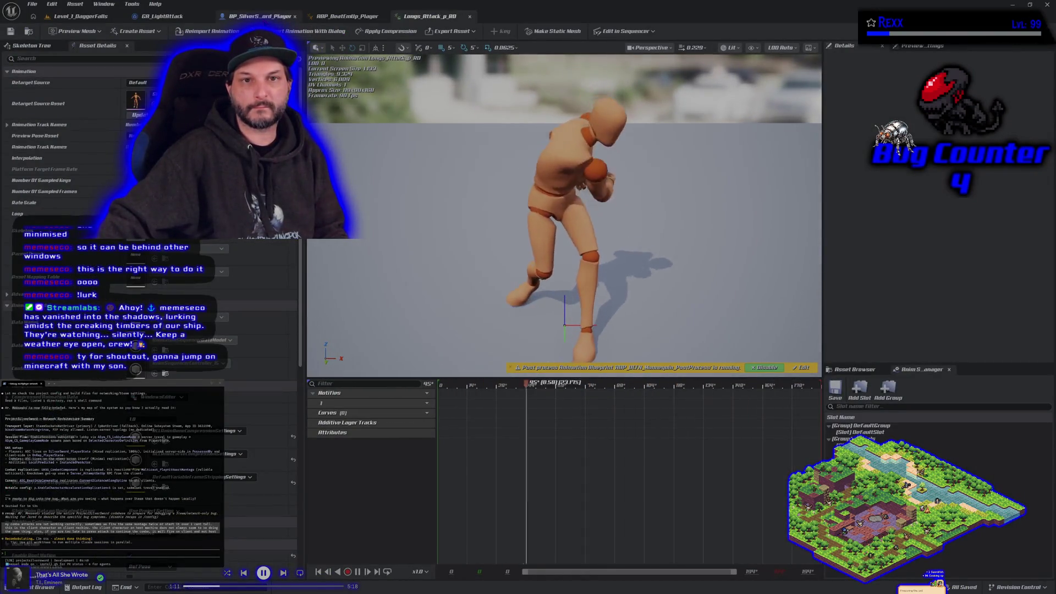
Step: Check GA_LightAttack's main EventGraph, then return to the player blueprint's ServerSetWarpTargetRotation graph
{"action": "left_click", "coordinate": [260, 16]}
{"action": "left_click", "coordinate": [170, 17]}
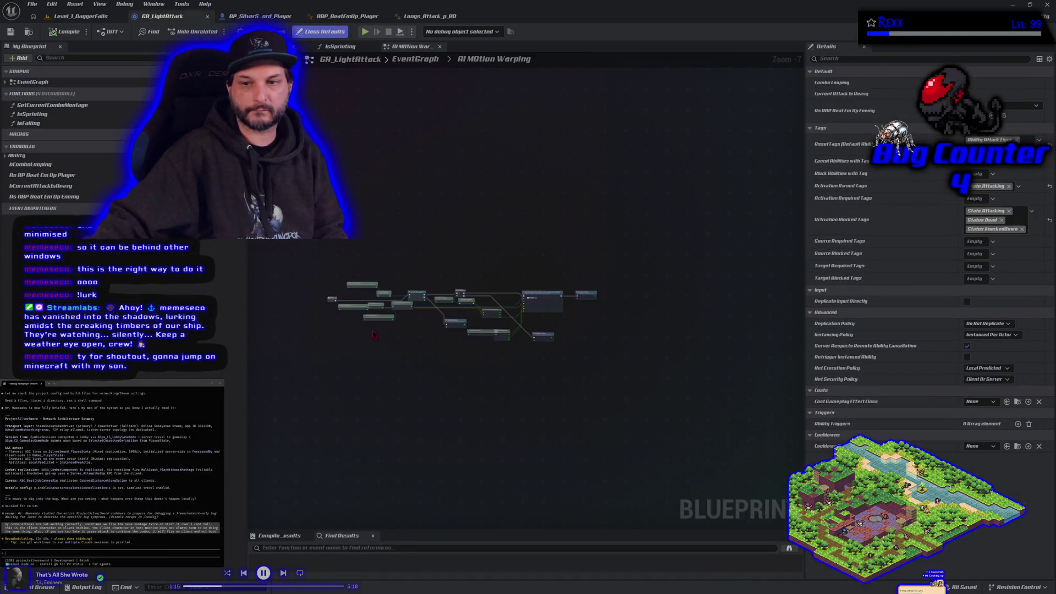
{"action": "left_click", "coordinate": [415, 59]}
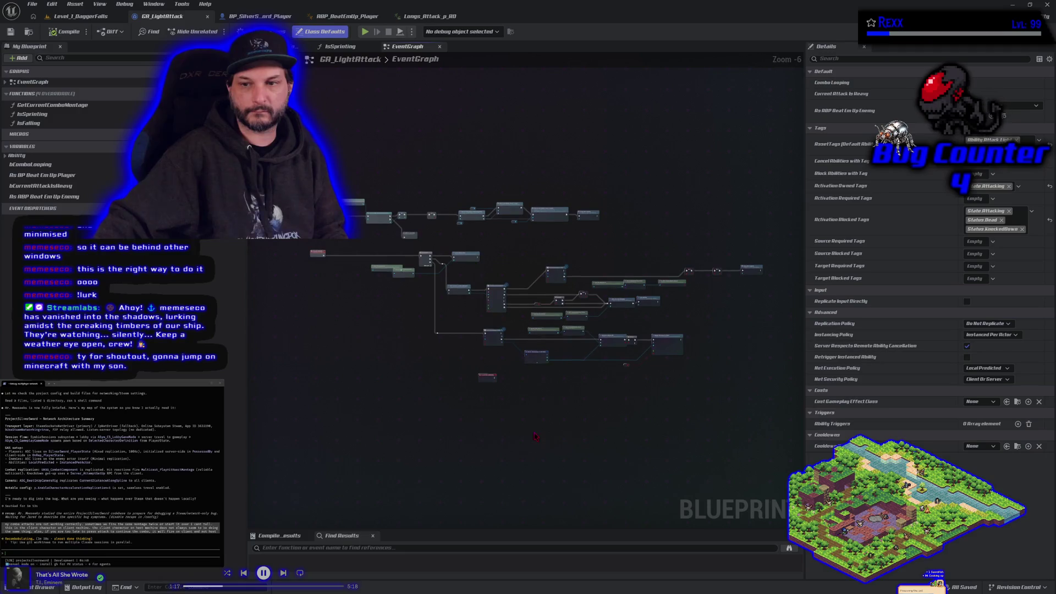
{"action": "left_click", "coordinate": [250, 16]}
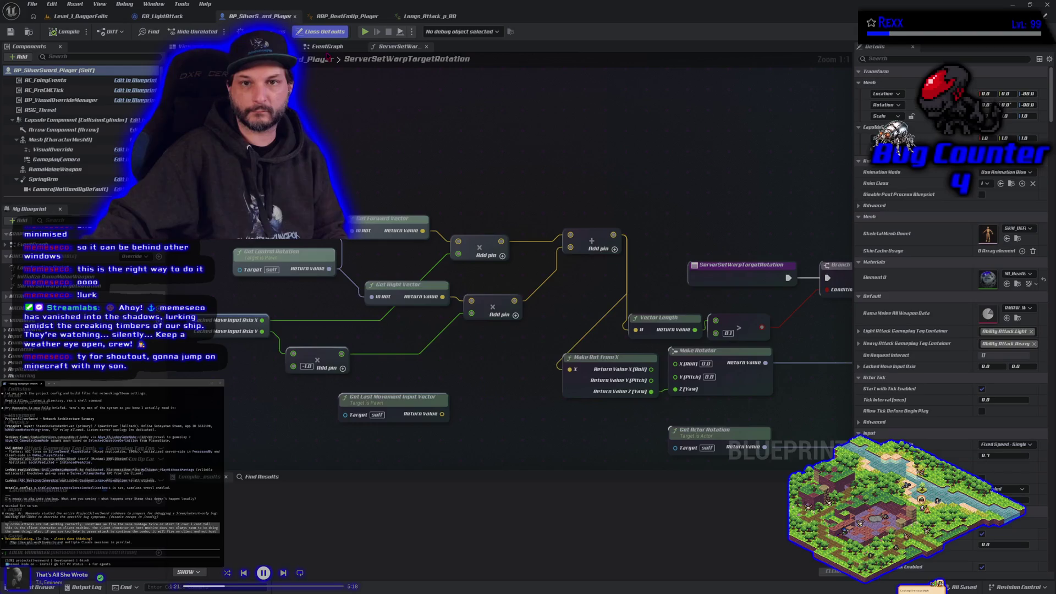
Step: Show BP_SilverSword_Player's EventGraph and pan it to reveal more nodes
{"action": "left_click", "coordinate": [328, 47]}
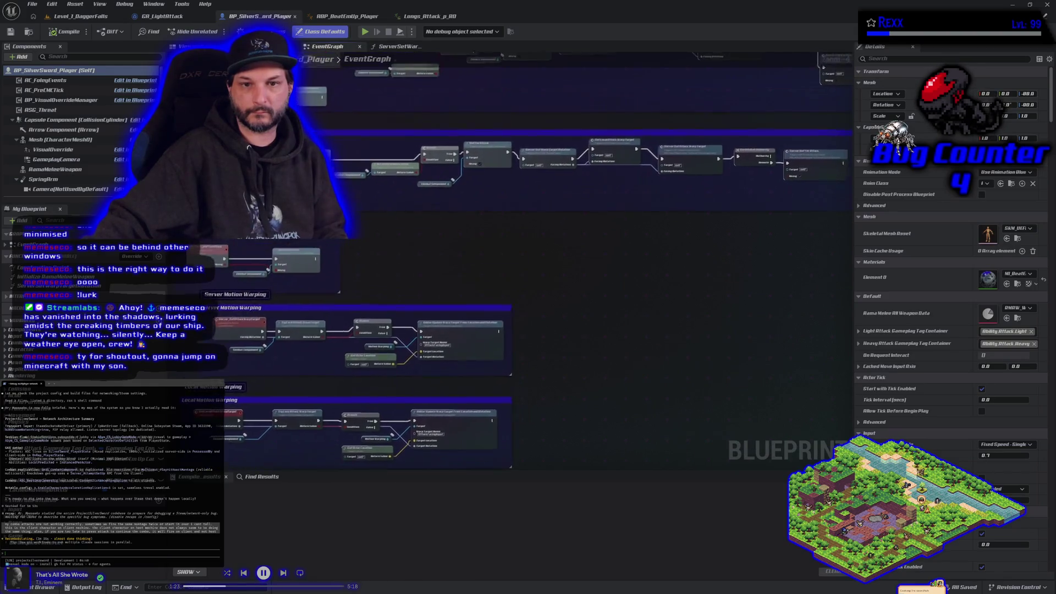
{"action": "mouse_move", "coordinate": [380, 263]}
{"action": "left_mouse_down"}
{"action": "mouse_move", "coordinate": [387, 305]}
{"action": "mouse_move", "coordinate": [376, 279]}
{"action": "mouse_move", "coordinate": [463, 289]}
{"action": "left_mouse_up"}
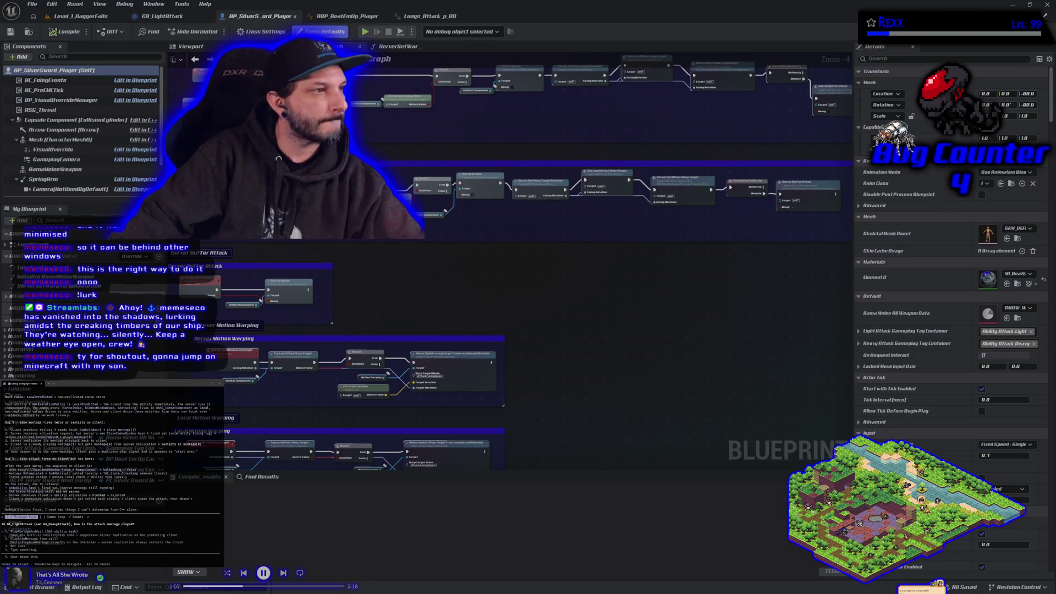
{"action": "scroll", "coordinate": [110, 477], "scroll_direction": "up", "scroll_amount": 3}
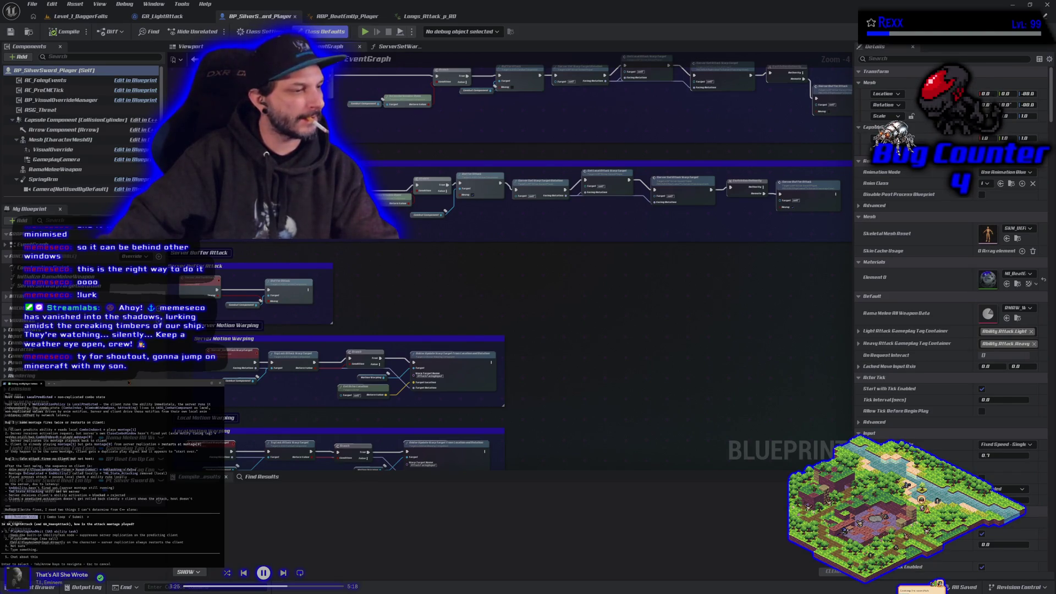
{"action": "key", "text": "Down"}
{"action": "key", "text": "Down"}
{"action": "key", "text": "Down"}
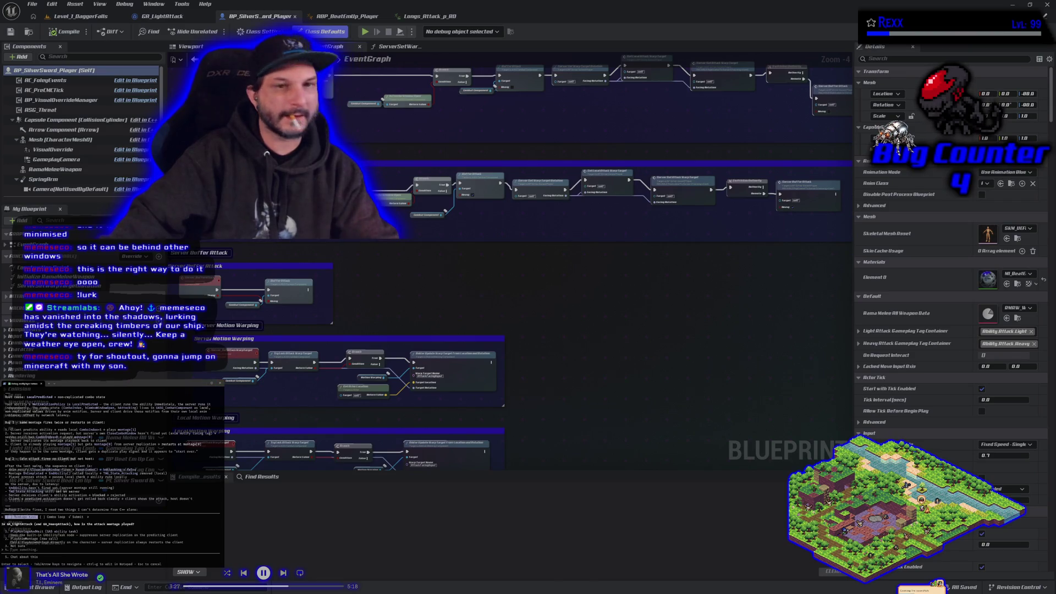
Step: In GA_LightAttack, paste the long text into Claude Code, pick a custom answer, and open GetCurrentComboMontage
{"action": "left_click", "coordinate": [161, 16]}
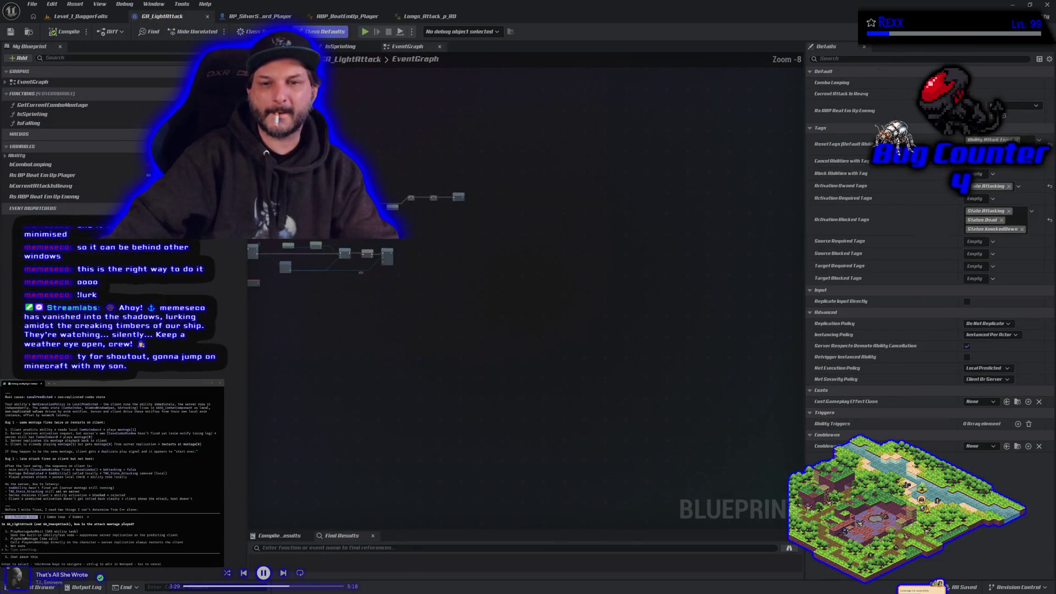
{"action": "left_click", "coordinate": [753, 395]}
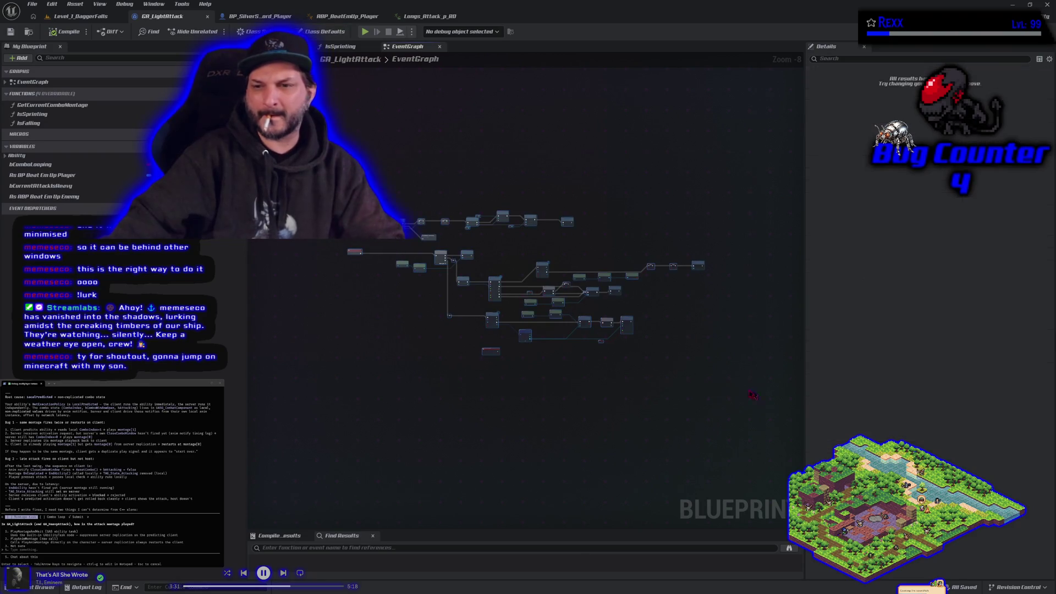
{"action": "mouse_move", "coordinate": [627, 326]}
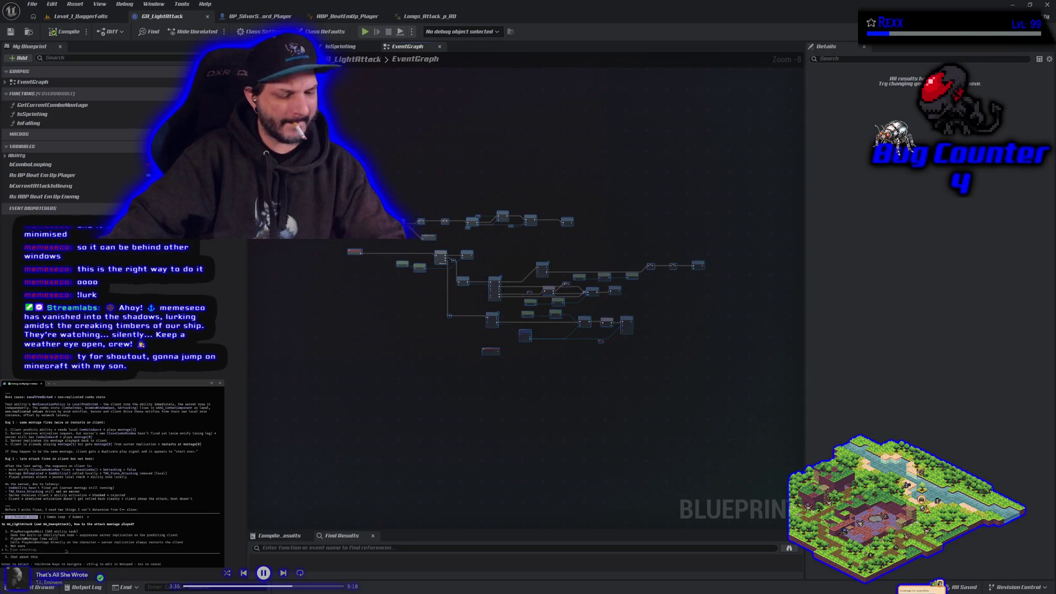
{"action": "key", "text": "ctrl+v"}
{"action": "left_click", "coordinate": [97, 485]}
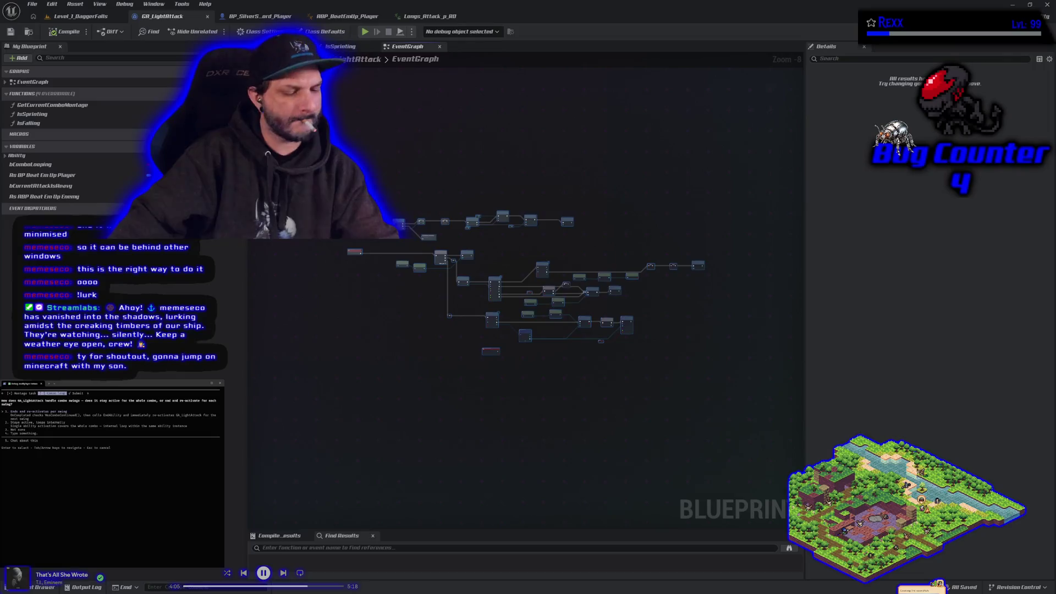
{"action": "key", "text": "Down"}
{"action": "key", "text": "Down"}
{"action": "key", "text": "Down"}
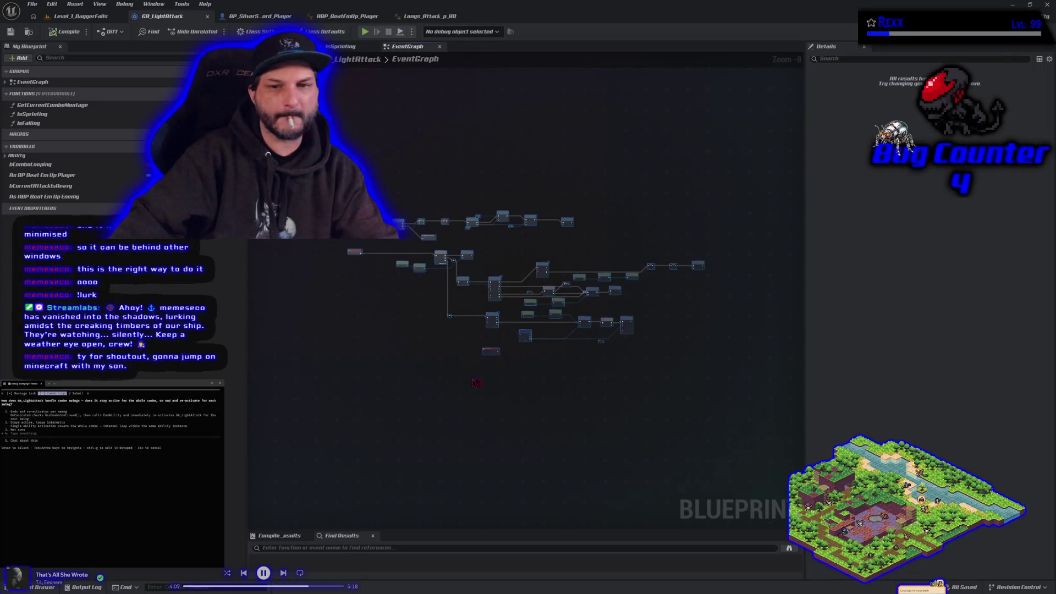
{"action": "double_click", "coordinate": [55, 105]}
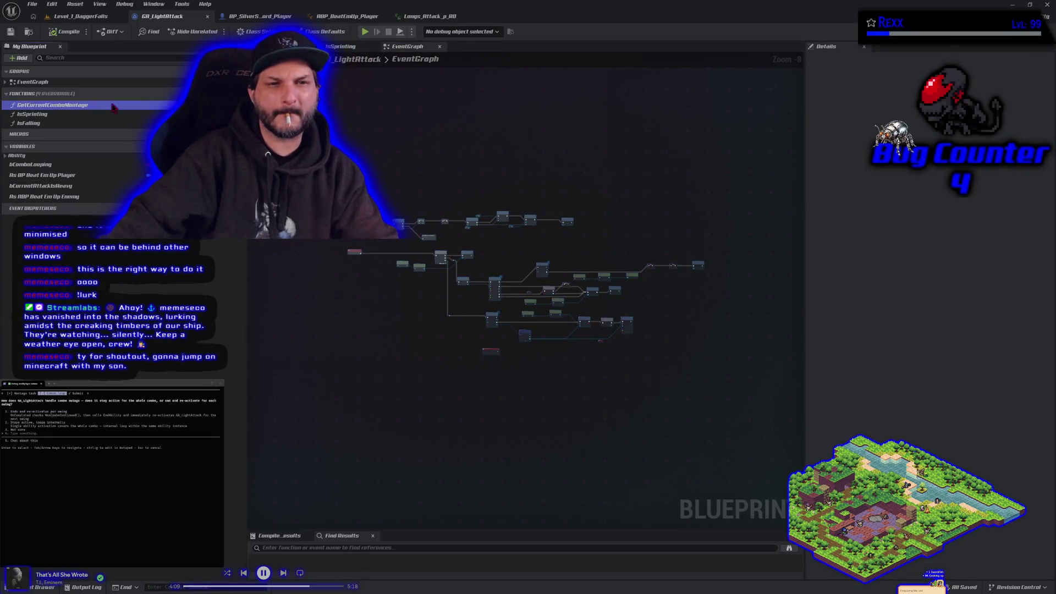
Step: Copy every GetCurrentComboMontage node and paste them into Claude Code
{"action": "left_click_drag", "start_coordinate": [613, 405], "coordinate": [306, 176]}
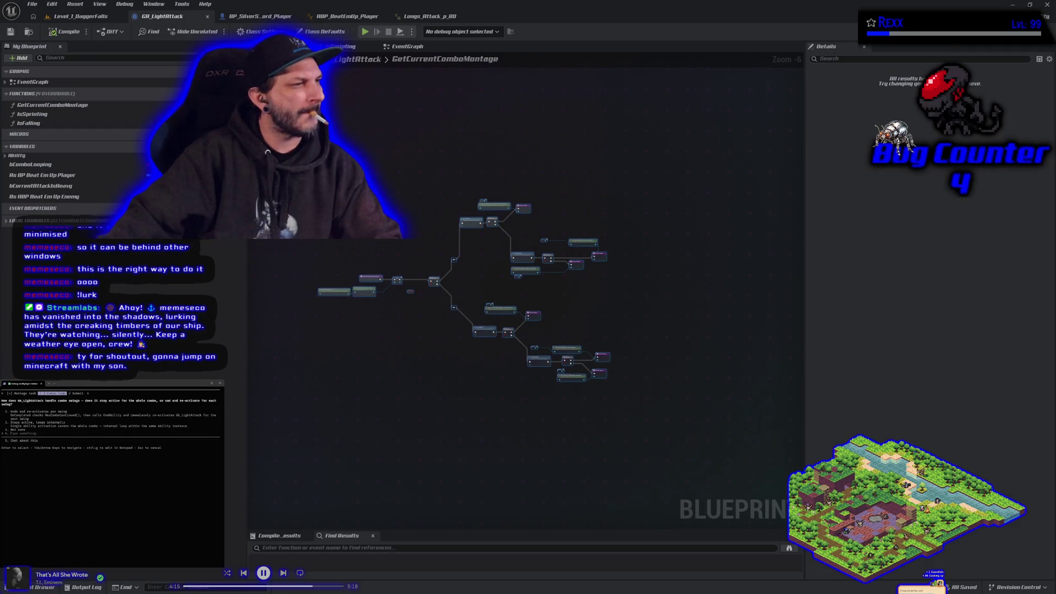
{"action": "key", "text": "ctrl+v"}
{"action": "left_click", "coordinate": [90, 483]}
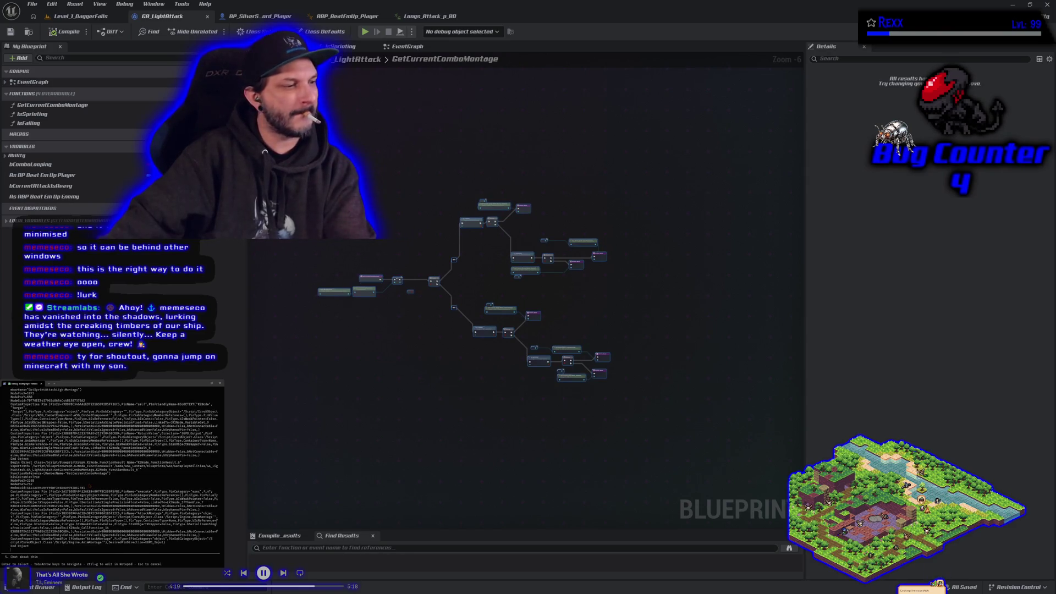
Step: Submit the answers to Claude Code and return to the Level_1_DaggerFalls level
{"action": "key", "text": "Return"}
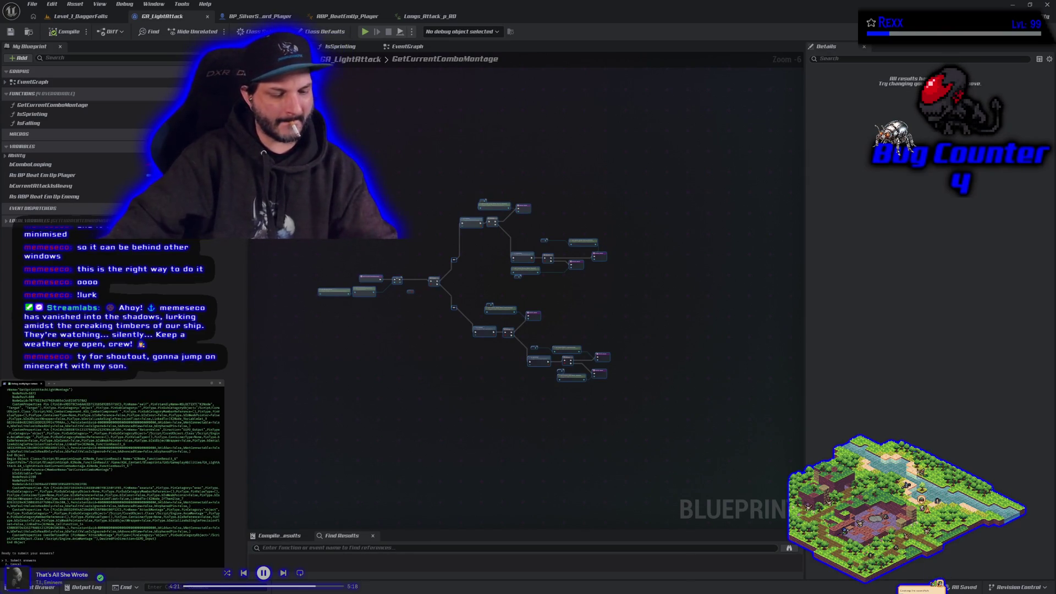
{"action": "key", "text": "Return"}
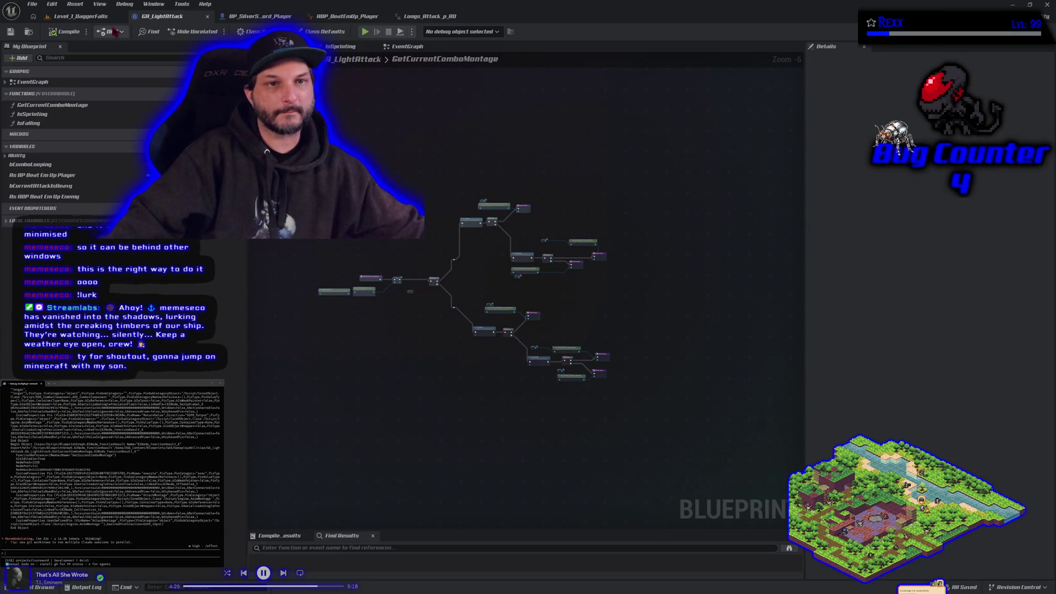
{"action": "left_click", "coordinate": [77, 16]}
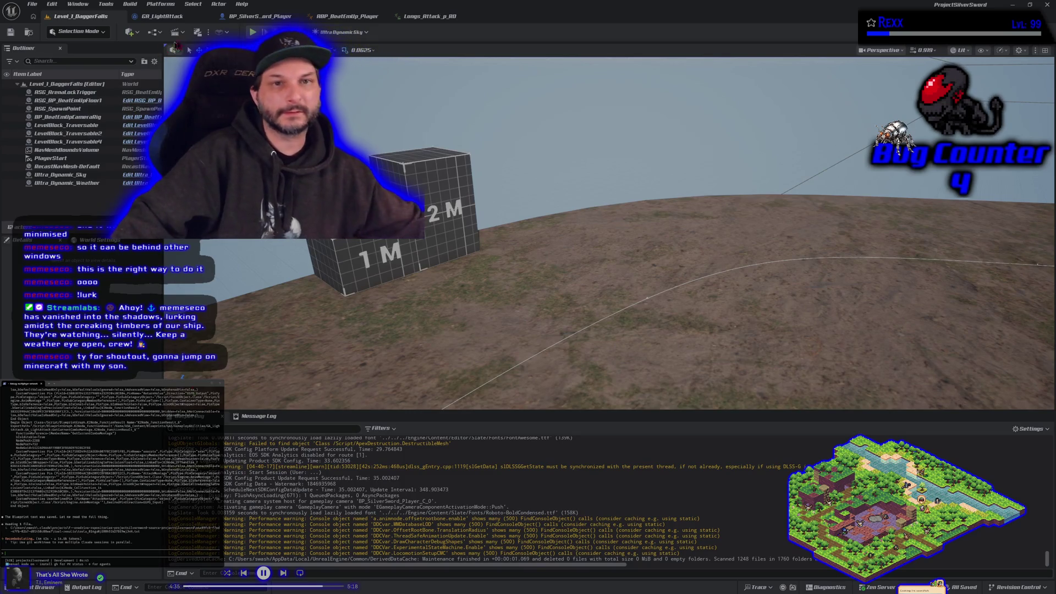
{"action": "left_click", "coordinate": [254, 18]}
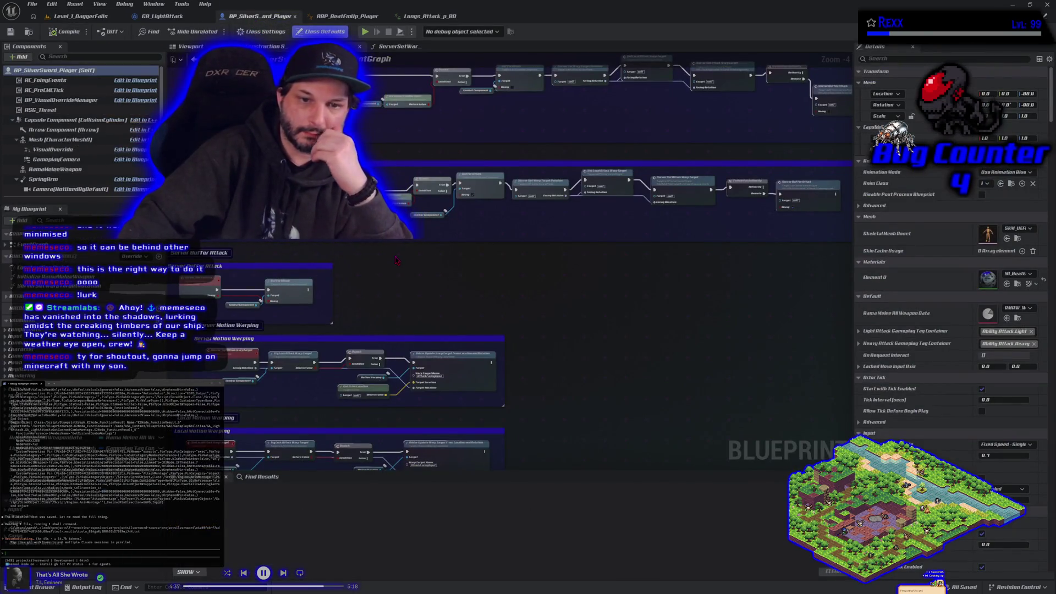
{"action": "scroll", "coordinate": [396, 260], "scroll_direction": "down", "scroll_amount": 1}
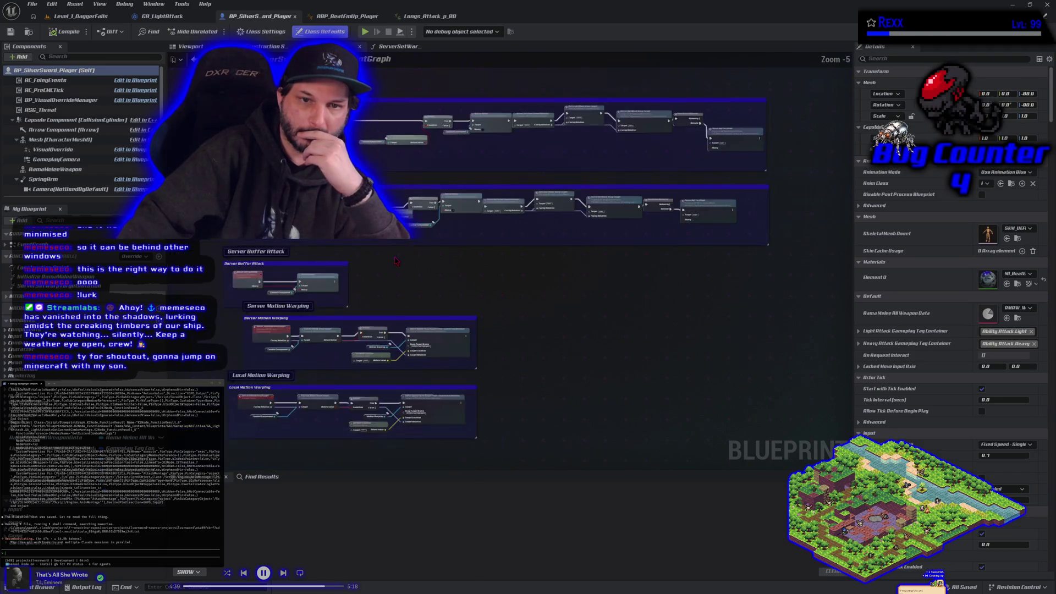
{"action": "left_click_drag", "start_coordinate": [406, 281], "coordinate": [415, 299]}
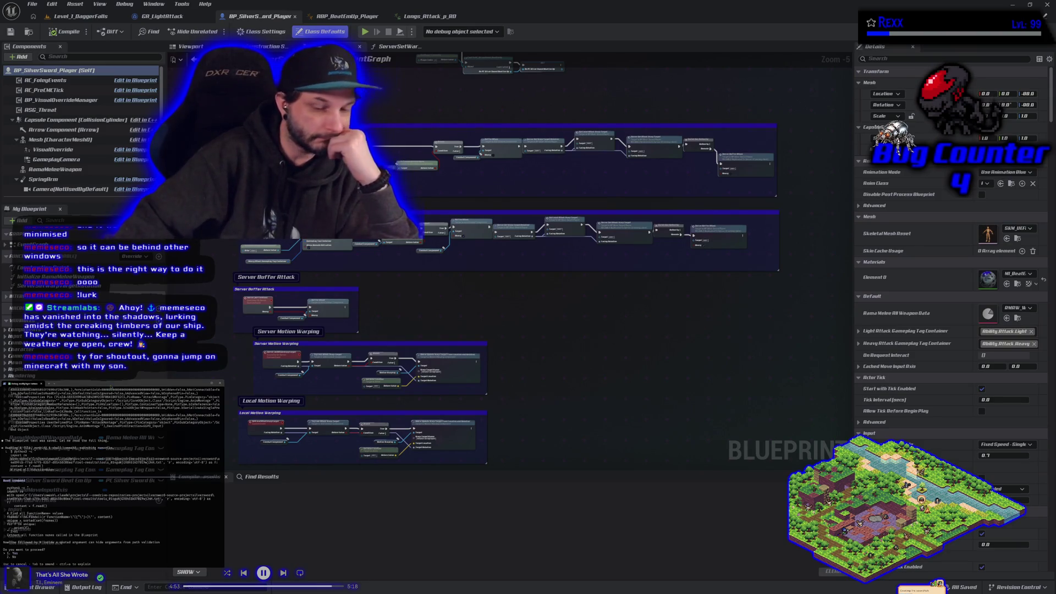
{"action": "key", "text": "Return"}
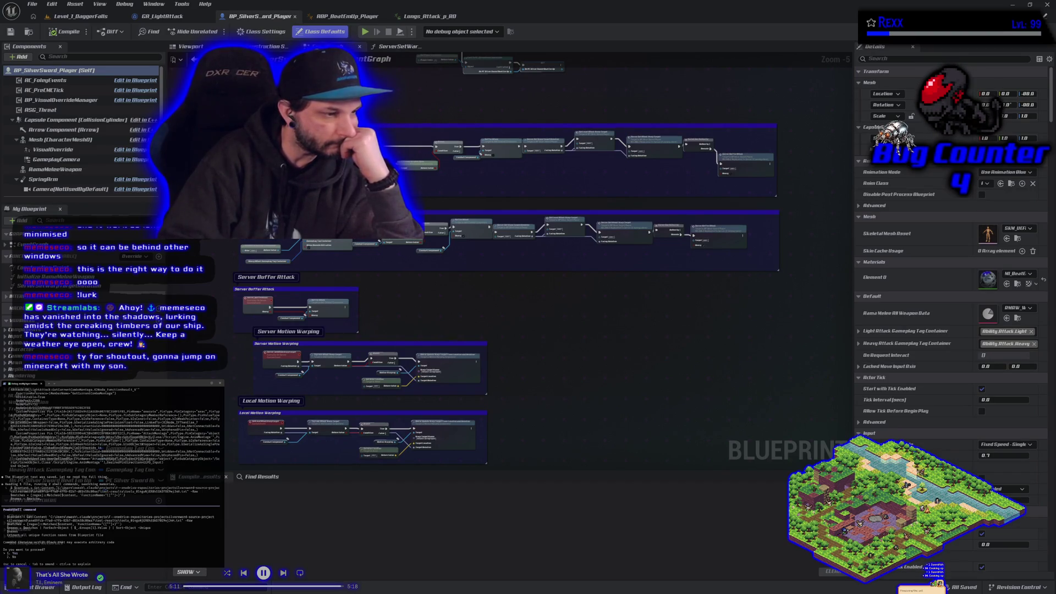
Step: Approve Claude Code's two pending commands, then return to the GA_LightAttack blueprint
{"action": "key", "text": "Return"}
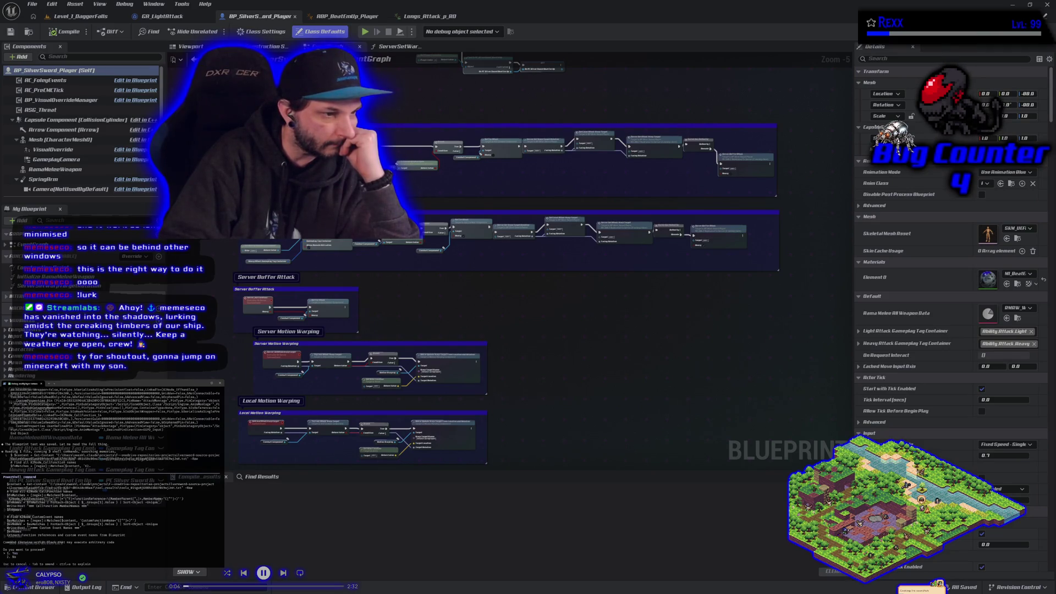
{"action": "key", "text": "Return"}
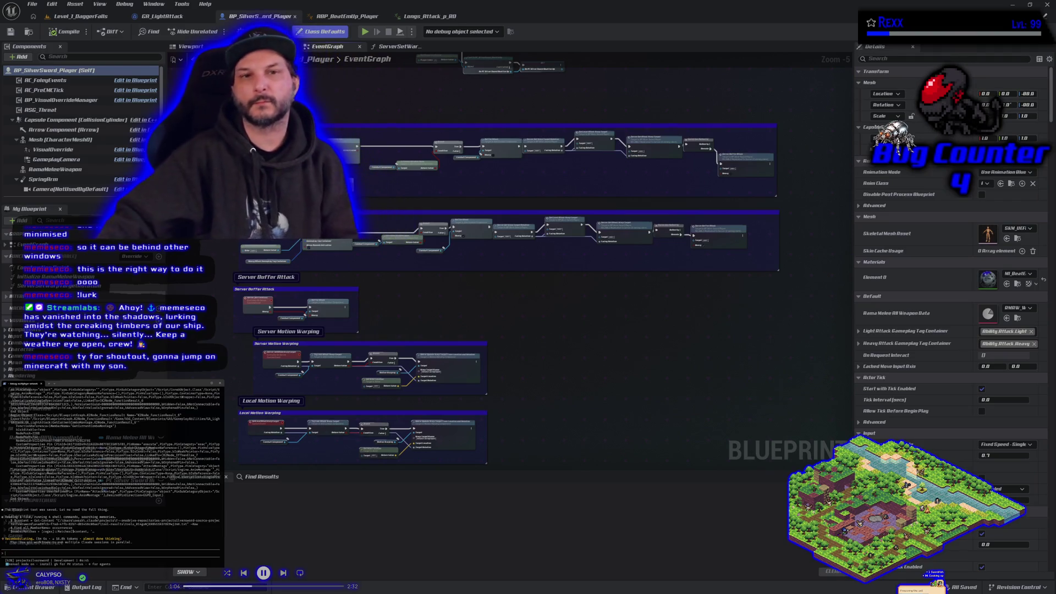
{"action": "left_click", "coordinate": [160, 16]}
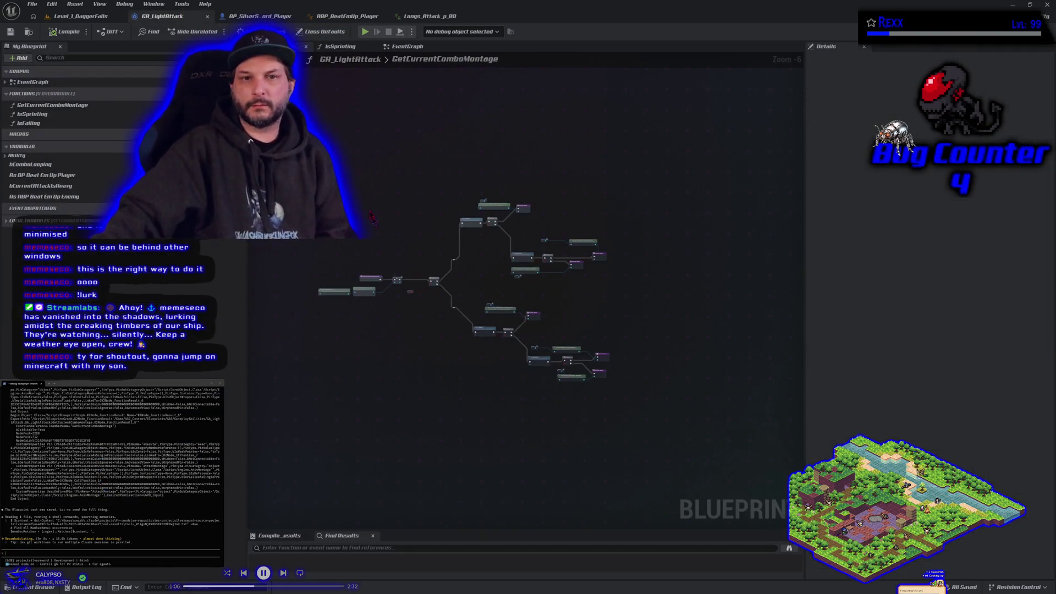
Step: View GA_LightAttack's default properties, then shut down Unreal Editor before rebuilding
{"action": "left_click", "coordinate": [321, 32]}
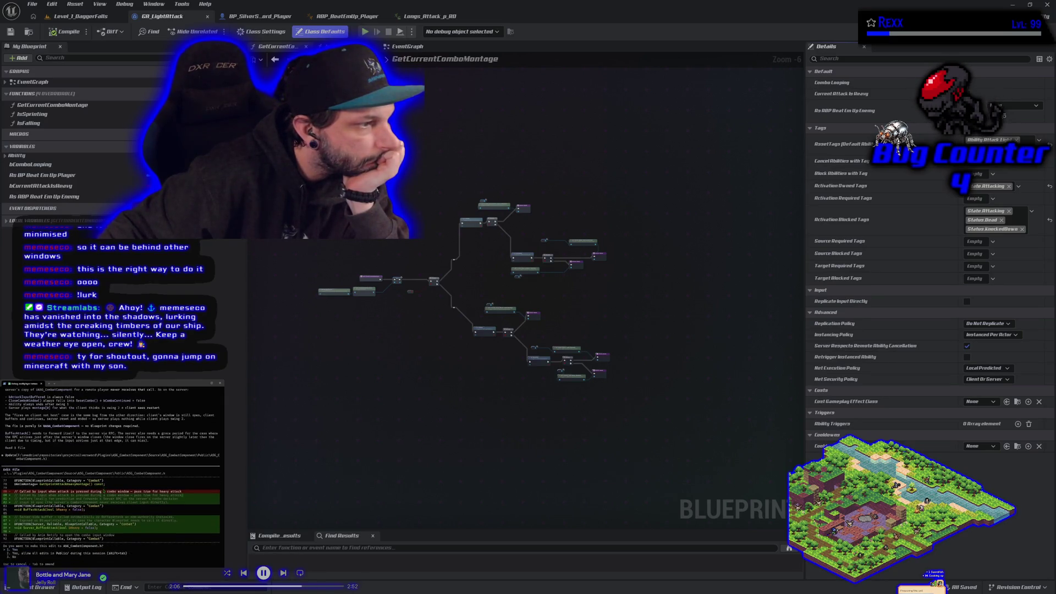
{"action": "left_click", "coordinate": [1047, 4]}
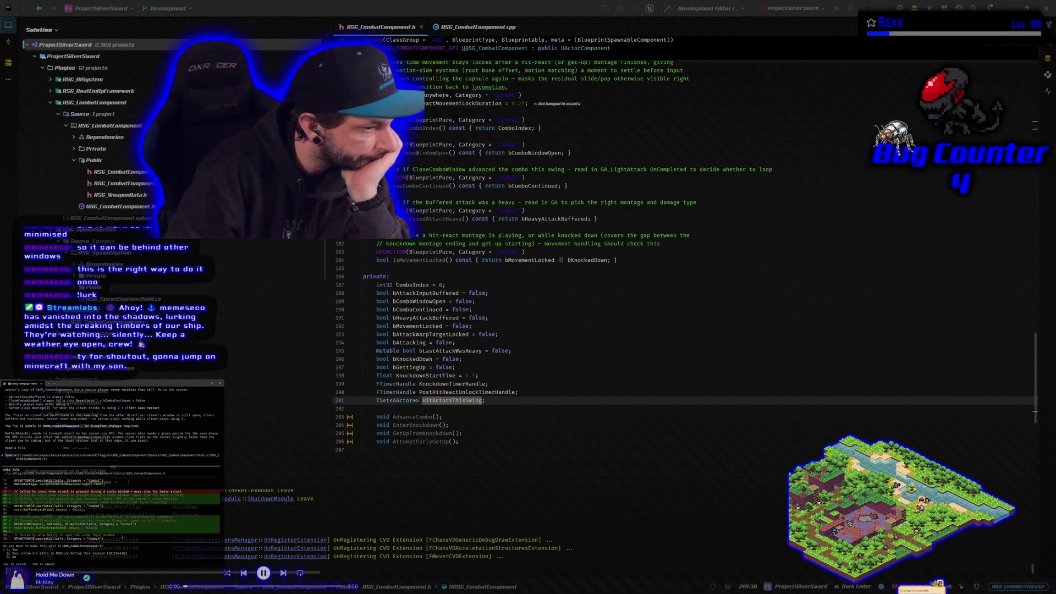
Step: Approve Claude Code's four header edits adding float ComboWindowCloseTime = -1.f
{"action": "key", "text": "Return"}
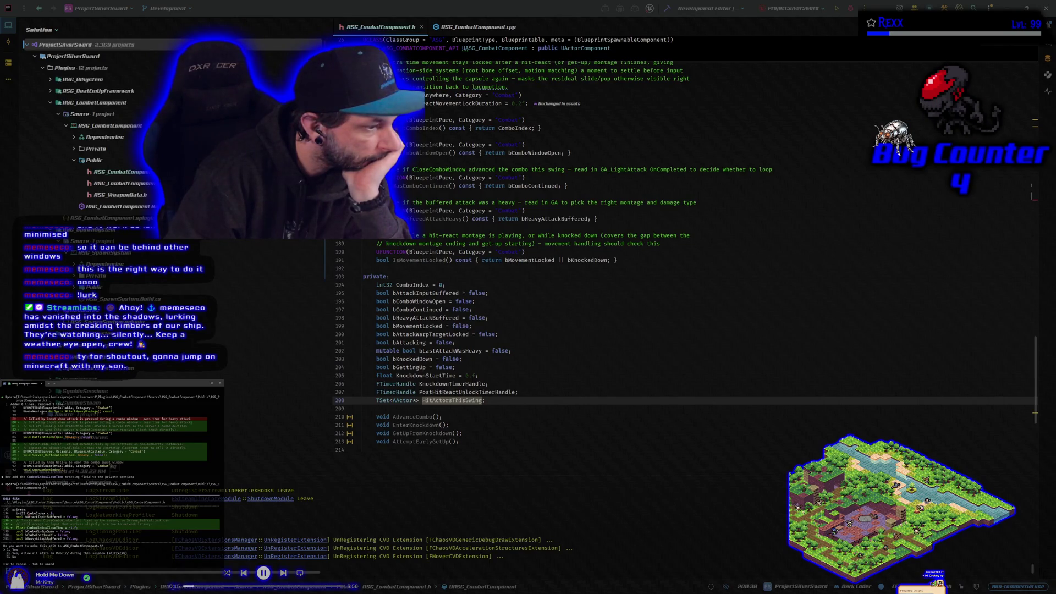
{"action": "key", "text": "Return"}
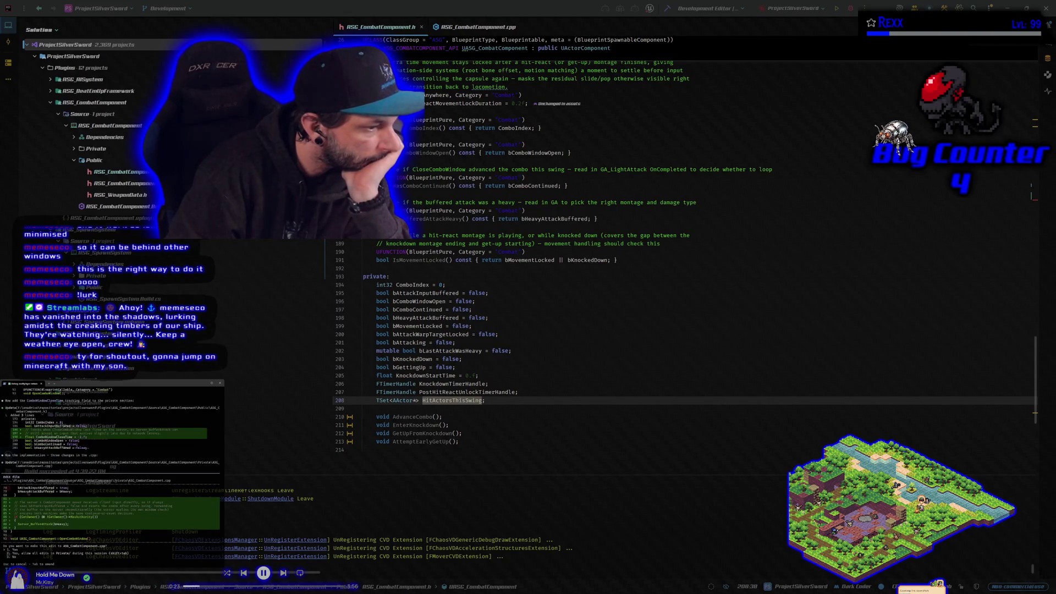
{"action": "key", "text": "Return"}
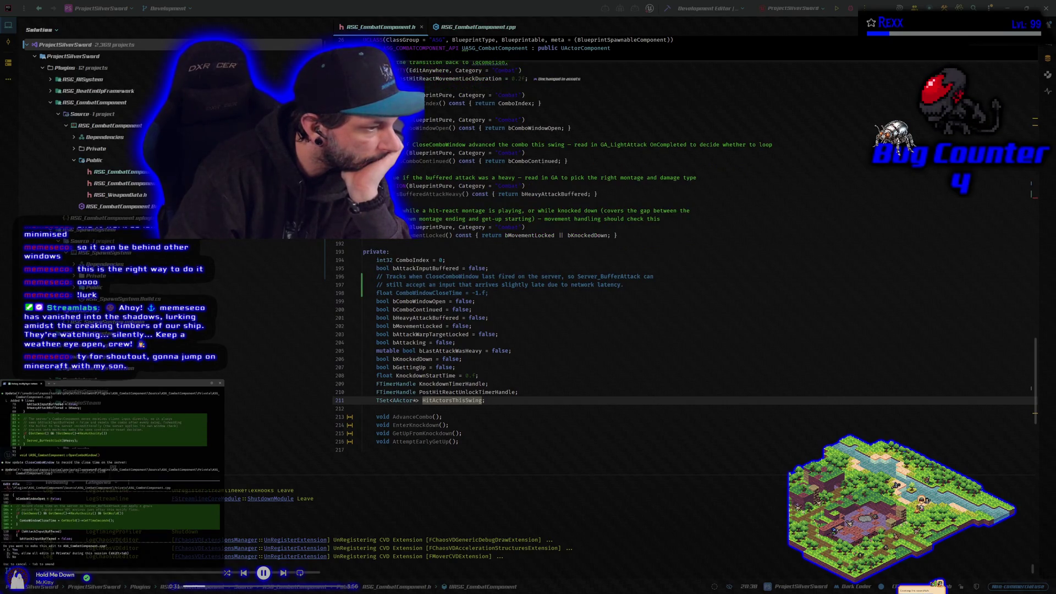
{"action": "key", "text": "Return"}
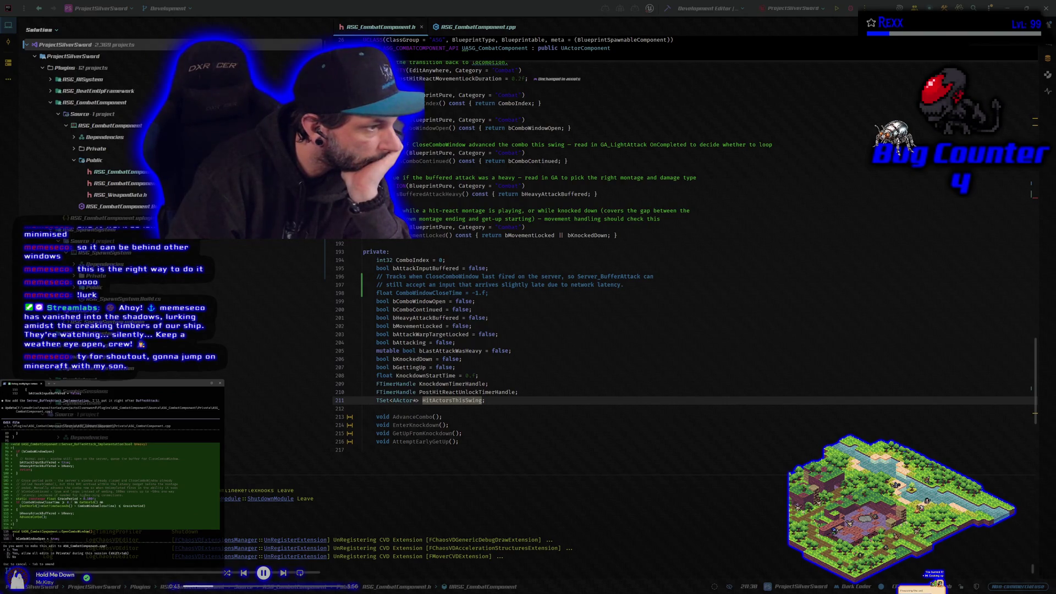
Step: Approve the 24-line combat component edit and rebuild ProjectSilverSwordEditor in Rider
{"action": "key", "text": "Return"}
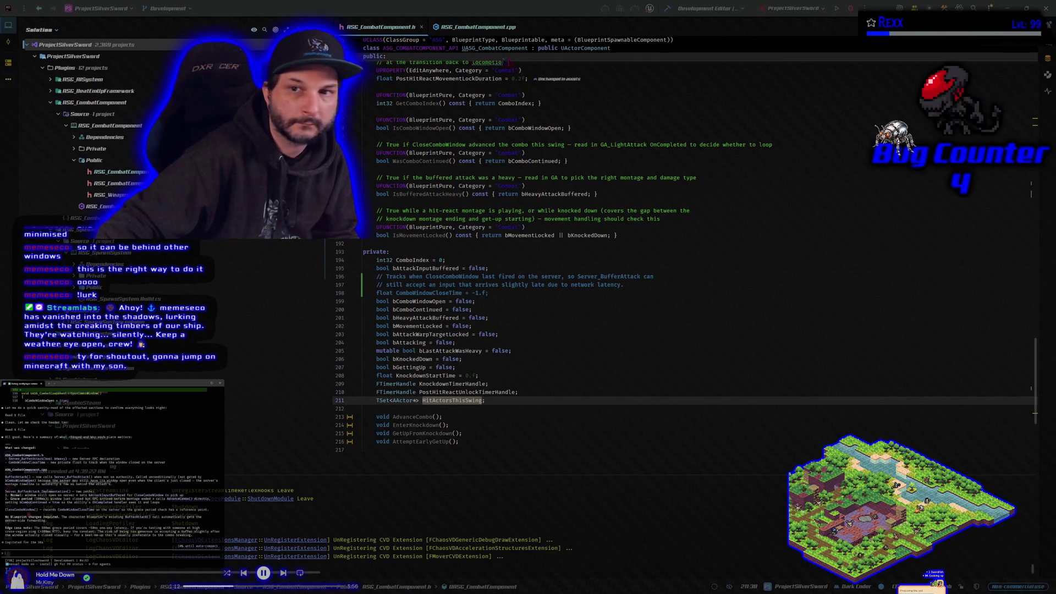
{"action": "left_click", "coordinate": [639, 26]}
{"action": "key", "text": "ctrl+shift+b"}
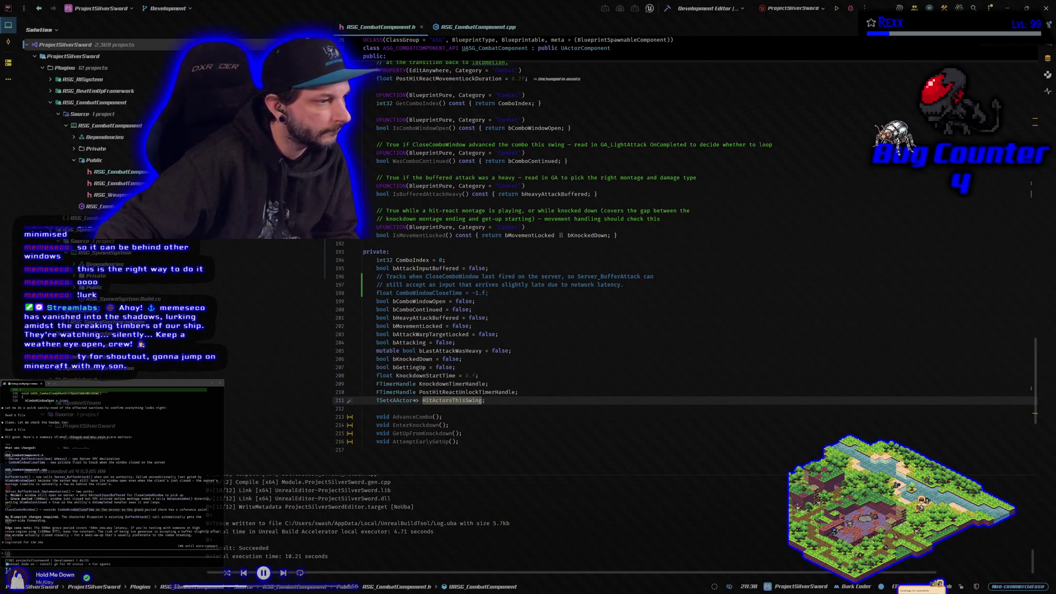
Step: Write a follow-up question to Claude Code asking how the fix will work
{"action": "type", "text": "how d"}
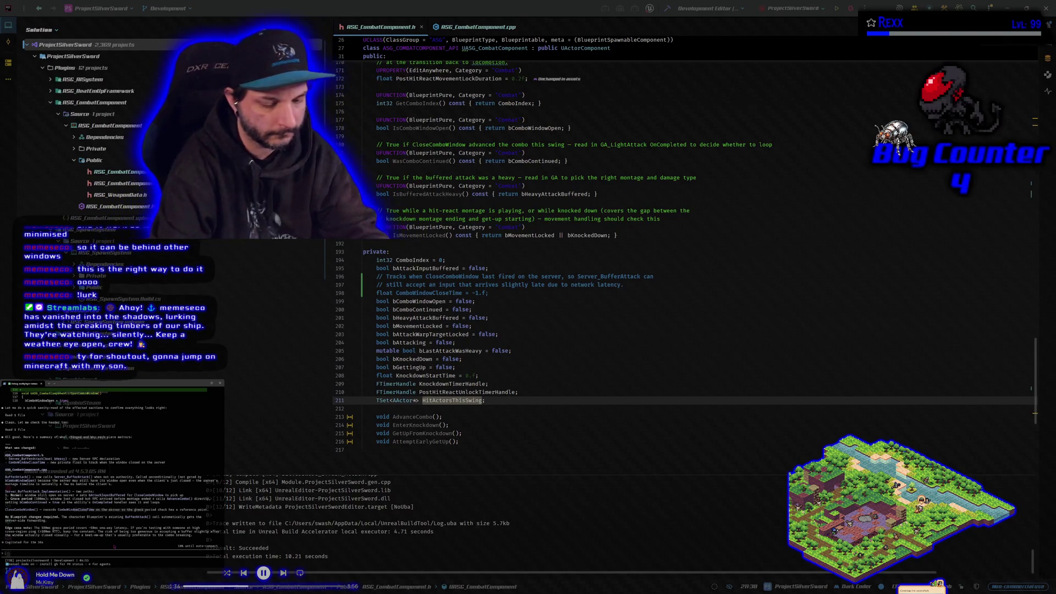
{"action": "type", "text": "ure and"}
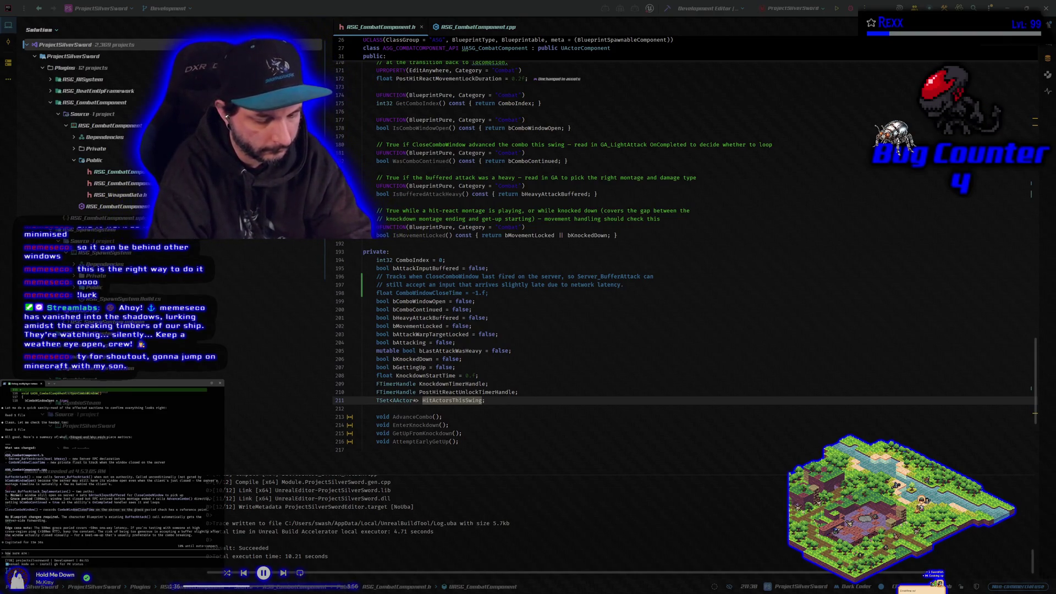
{"action": "type", "text": "that thiswill work?"}
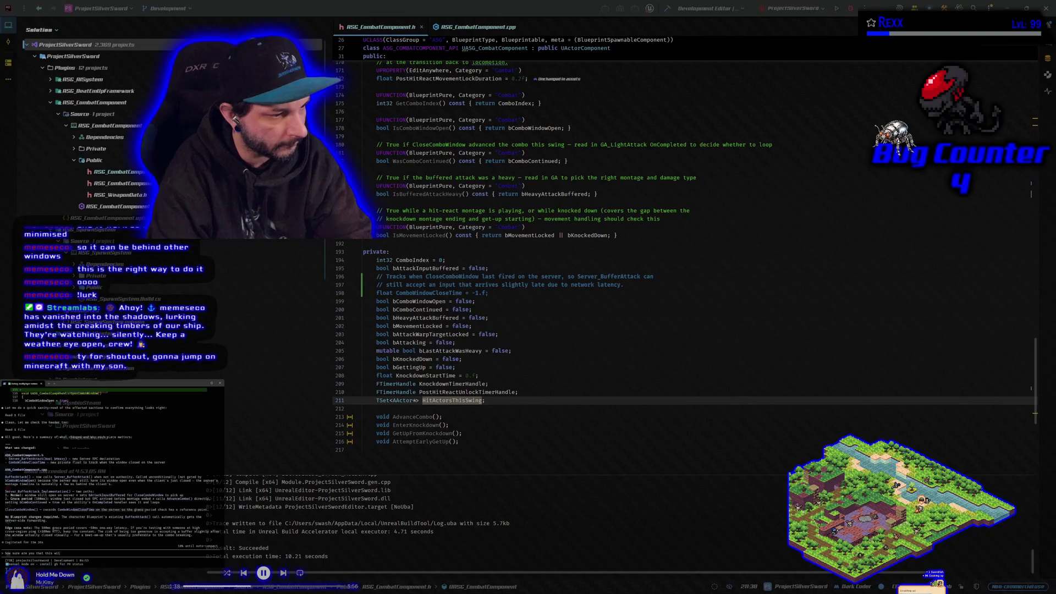
{"action": "type", "text": " and"}
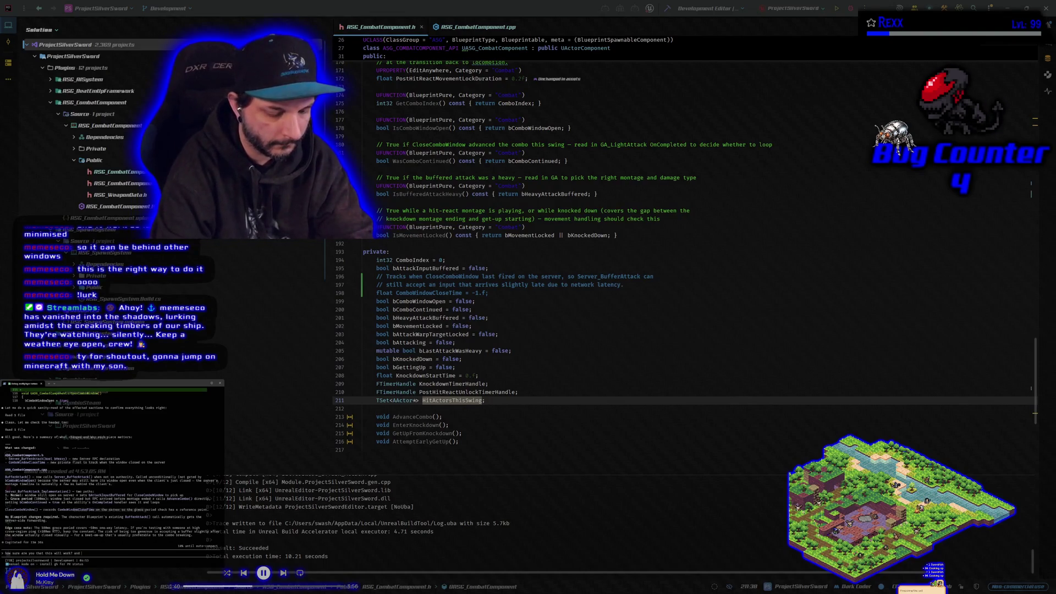
{"action": "type", "text": " are you sung the game wo"}
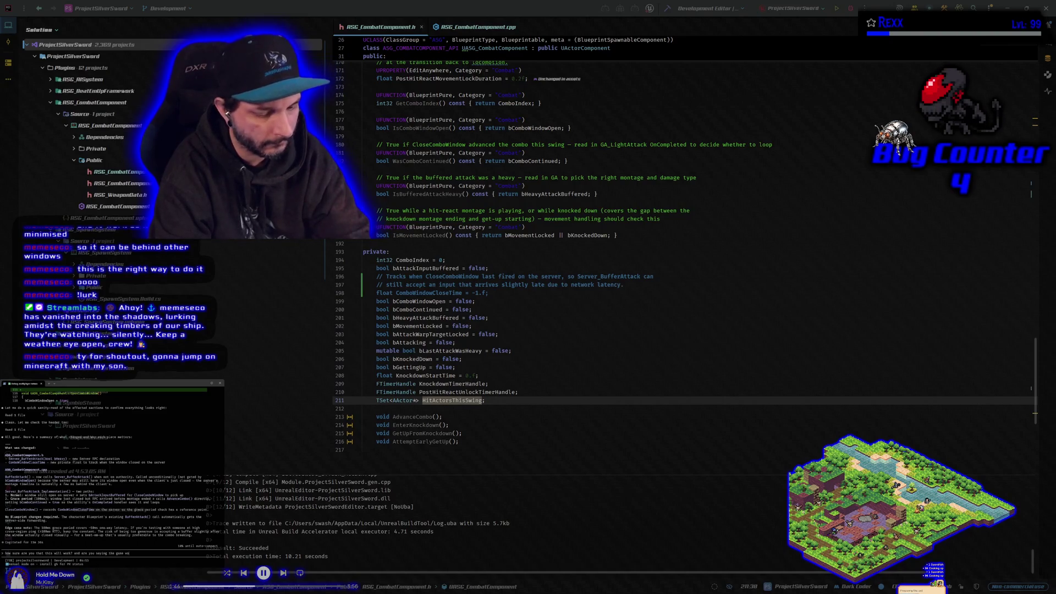
{"action": "type", "text": "nt work"}
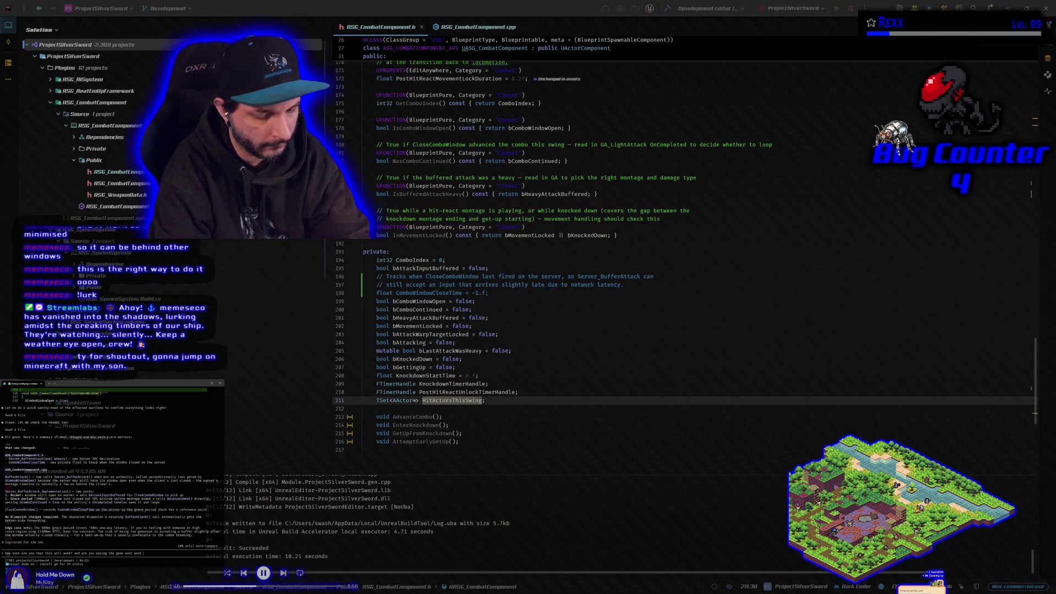
{"action": "type", "text": "g?"}
Step: Send the follow-up question asking whether bad ping causes the combo bug
{"action": "key", "text": "Return"}
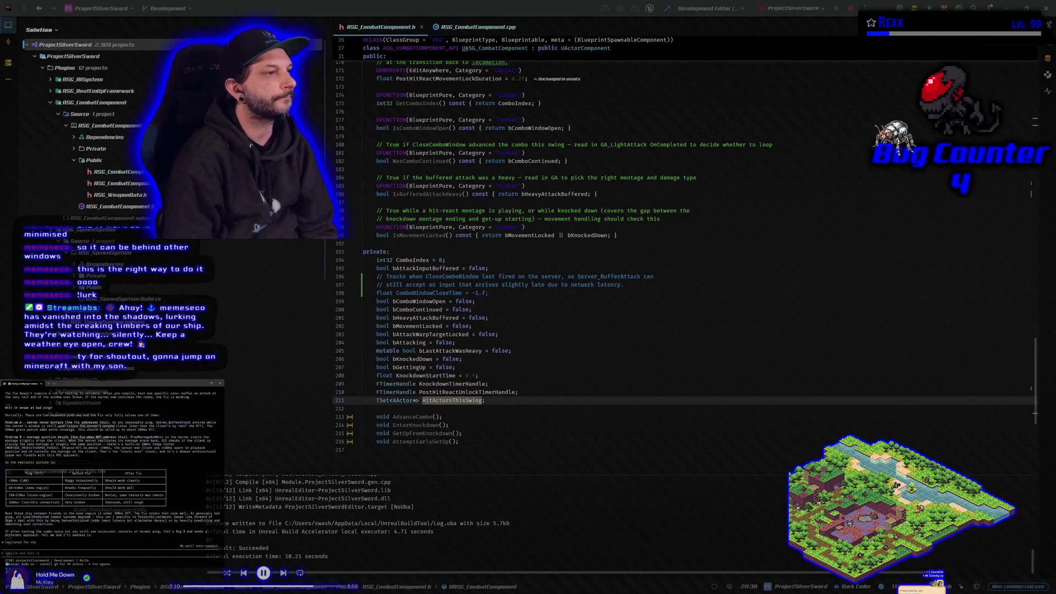
{"action": "scroll", "coordinate": [110, 467], "scroll_direction": "up", "scroll_amount": 10}
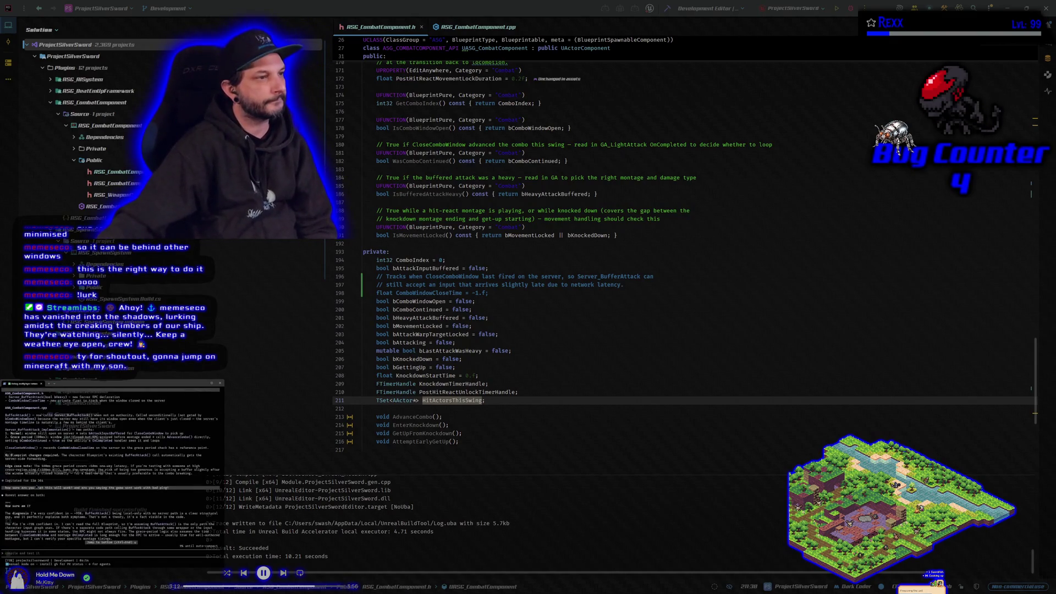
{"action": "scroll", "coordinate": [37, 492], "scroll_direction": "down", "scroll_amount": 2}
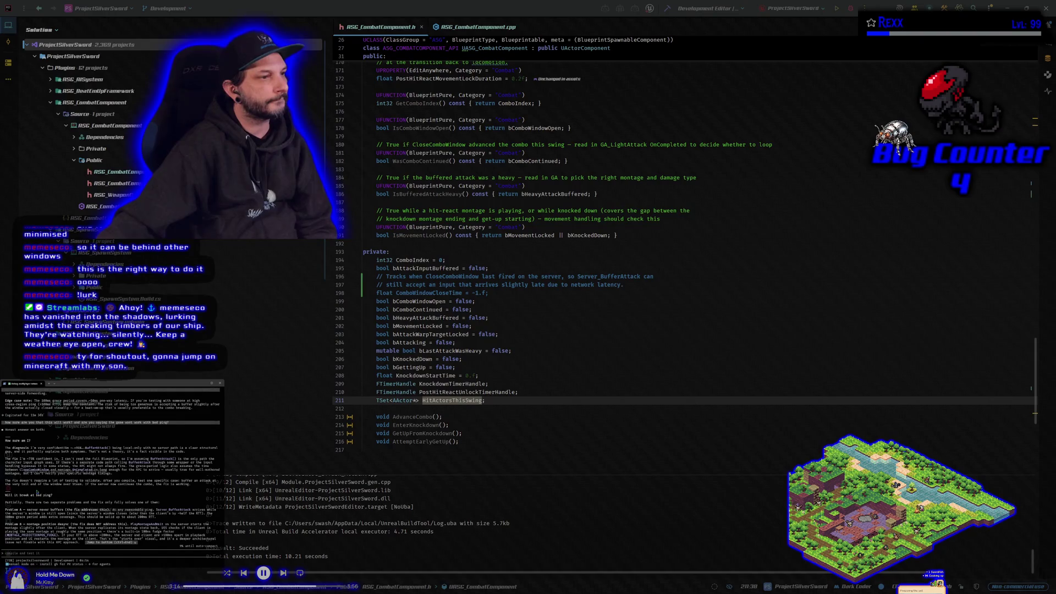
{"action": "scroll", "coordinate": [36, 492], "scroll_direction": "down", "scroll_amount": 2}
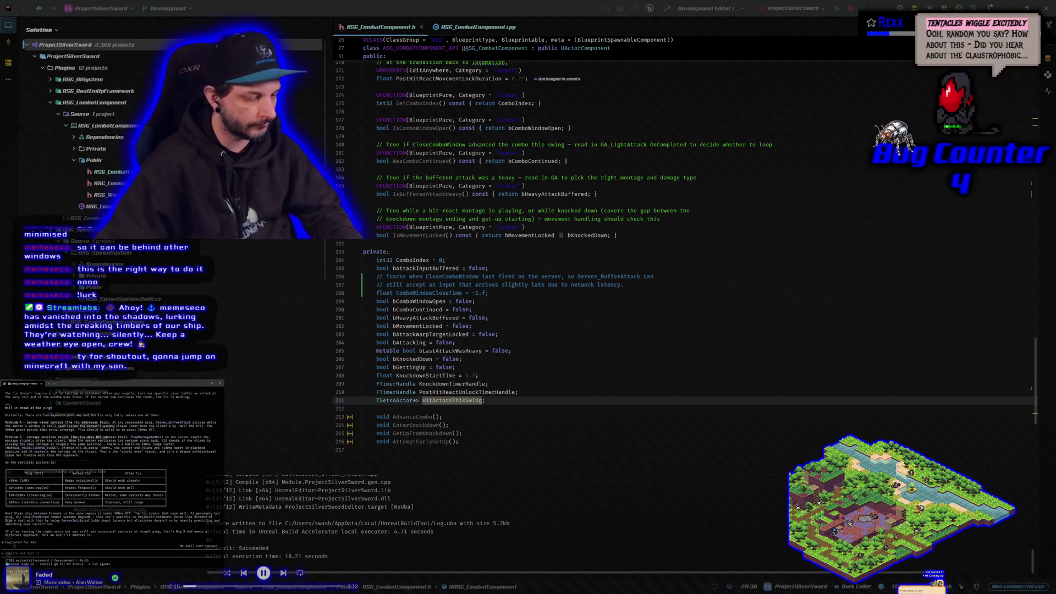
Step: Send Claude Code a follow-up question, then rebuild ProjectSilverSwordEditor (Win64 Development) from Rider
{"action": "type", "text": "should i"}
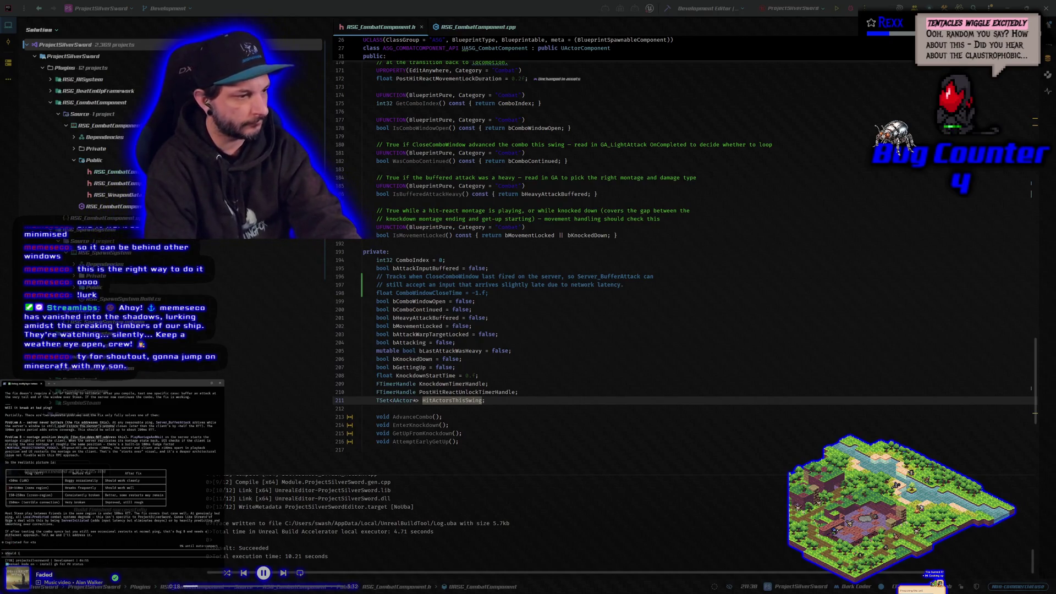
{"action": "type", "text": " be doing it like"}
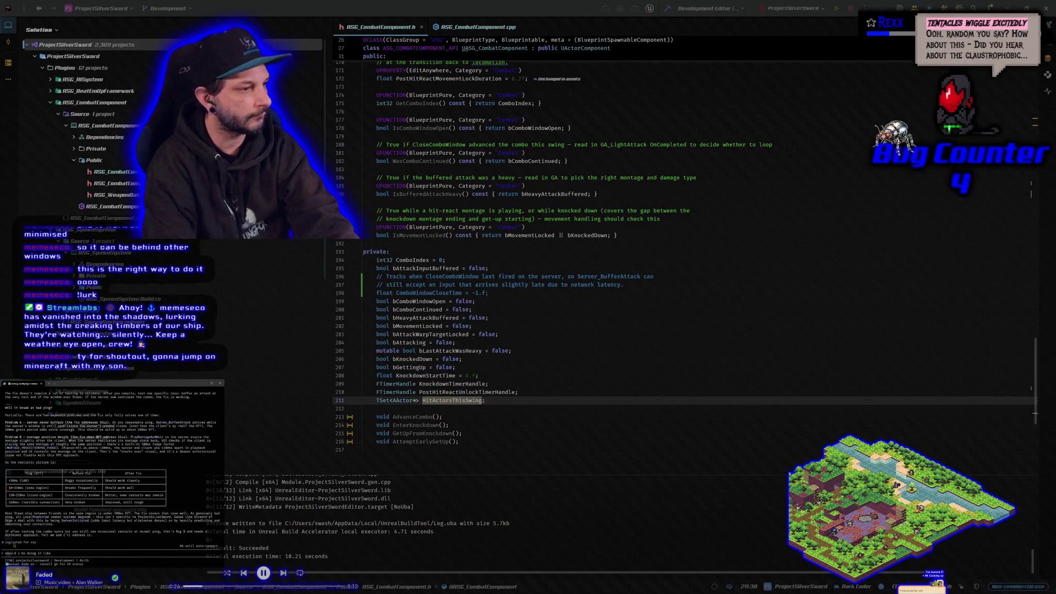
{"action": "type", "text": " streets of r"}
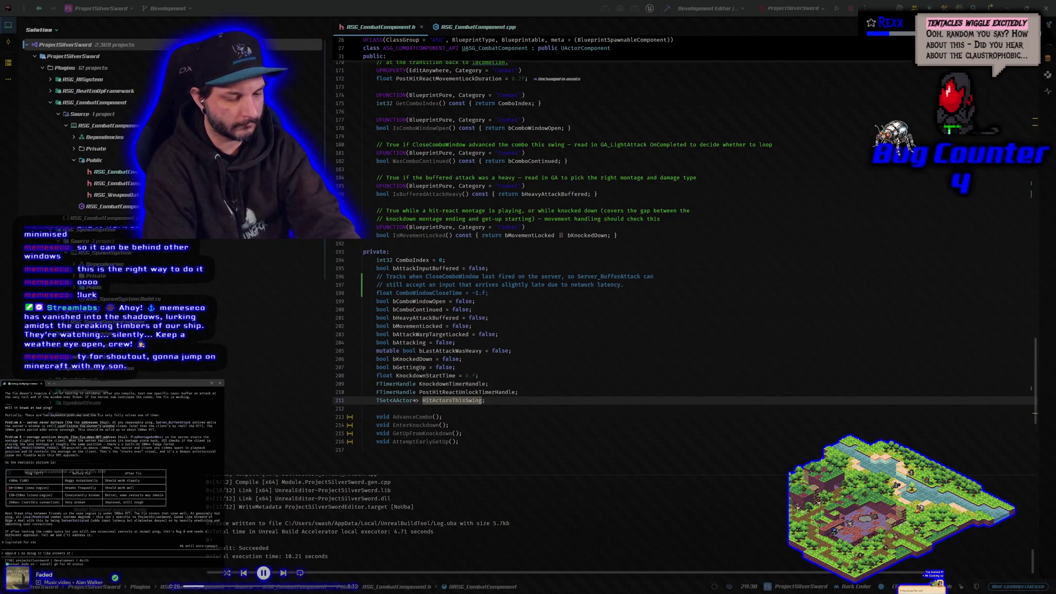
{"action": "type", "text": "oge 4 or do alot"}
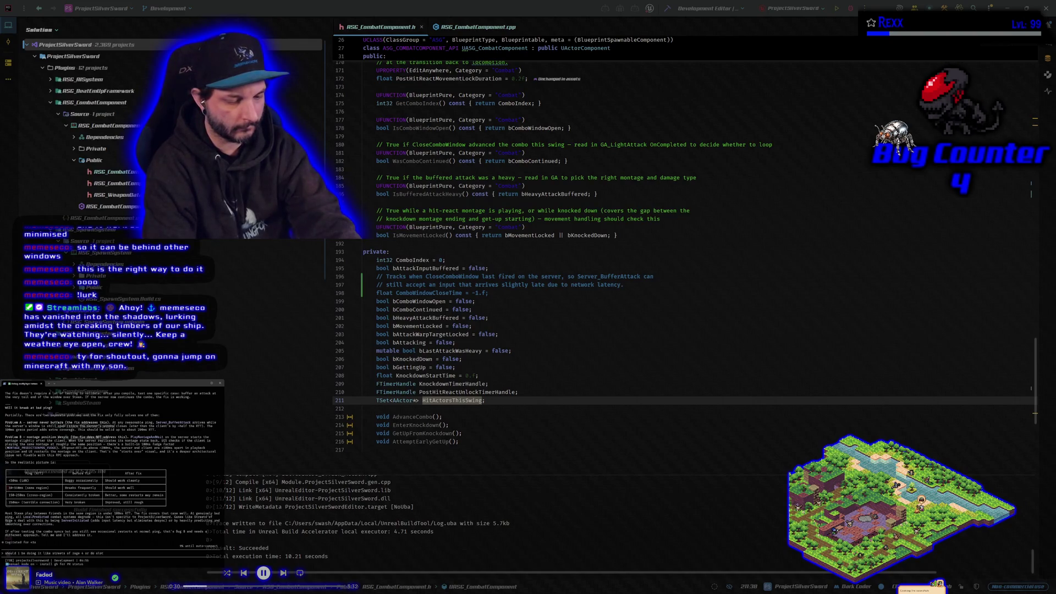
{"action": "type", "text": "how we have"}
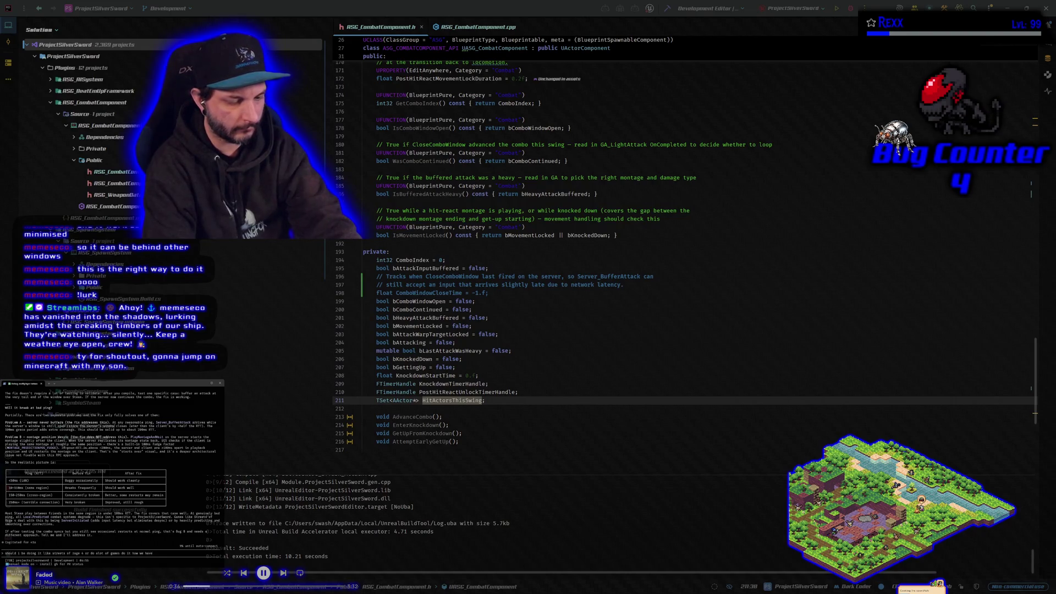
{"action": "type", "text": "?"}
{"action": "key", "text": "Return"}
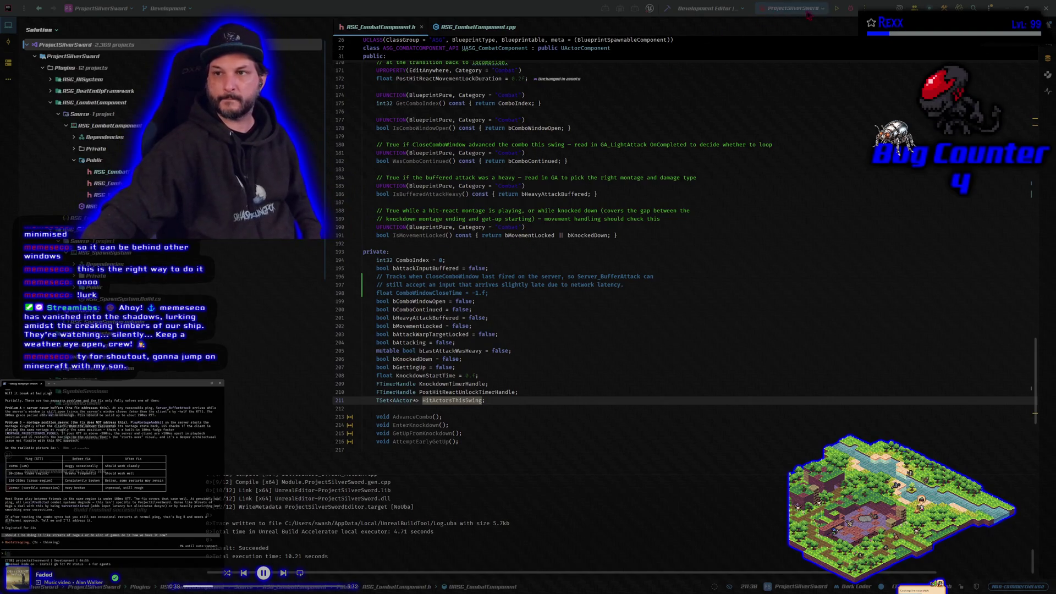
{"action": "left_click", "coordinate": [851, 11]}
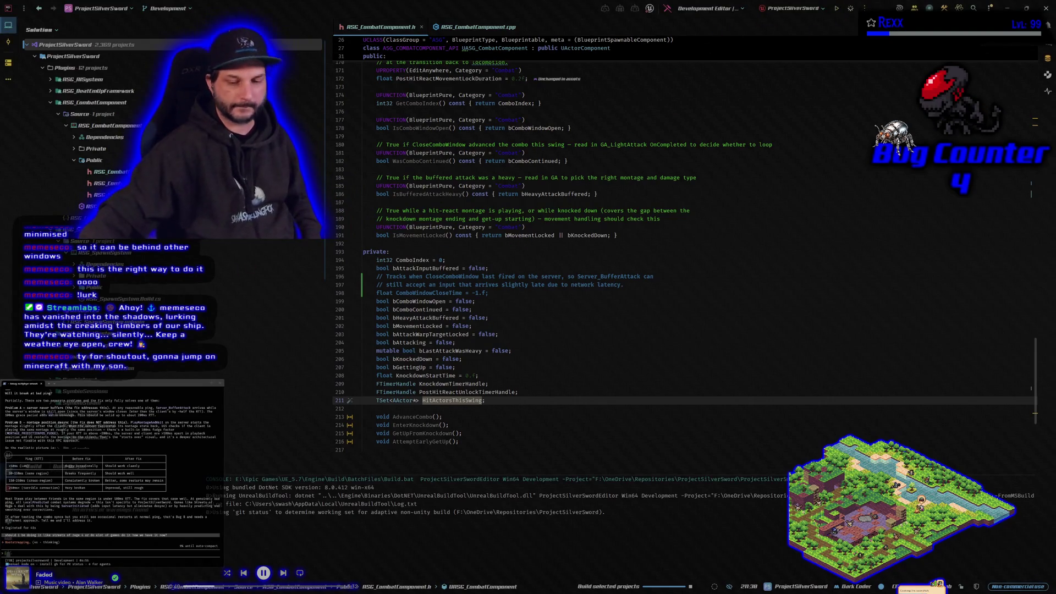